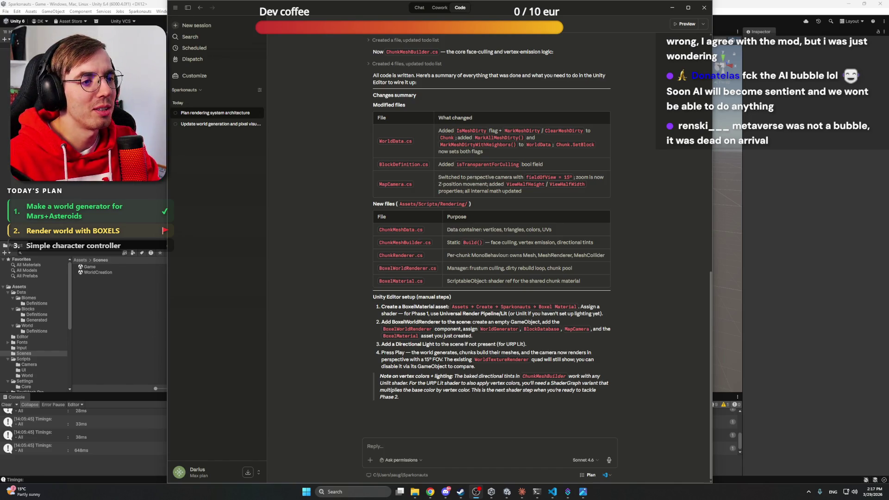
Write a follow-up saying you've switched to the Game scene and need to plan its structure
{"action": "scroll", "coordinate": [333, 242], "scroll_direction": "up", "scroll_amount": 6}
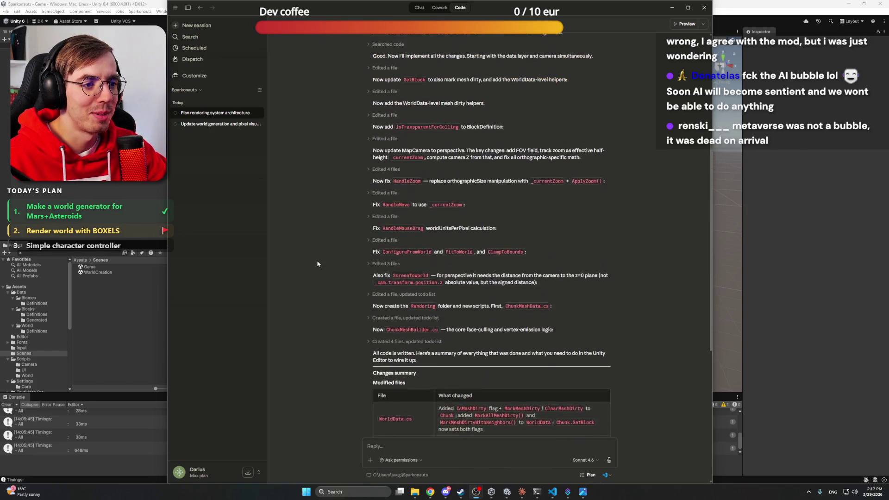
{"action": "scroll", "coordinate": [317, 264], "scroll_direction": "up", "scroll_amount": 5}
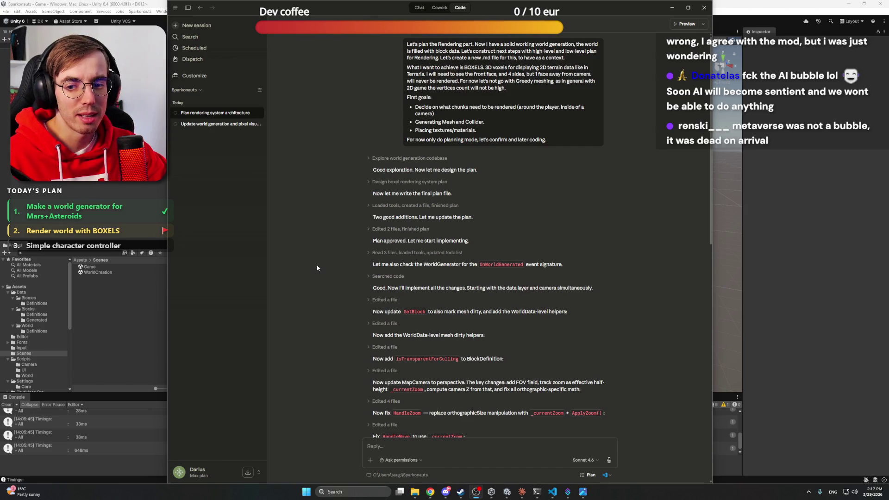
{"action": "scroll", "coordinate": [317, 267], "scroll_direction": "down", "scroll_amount": 10}
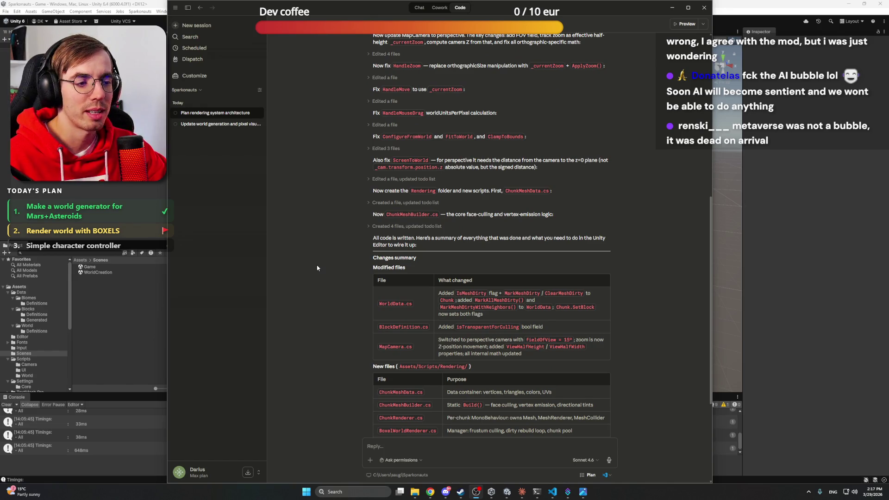
{"action": "scroll", "coordinate": [317, 268], "scroll_direction": "down", "scroll_amount": 1}
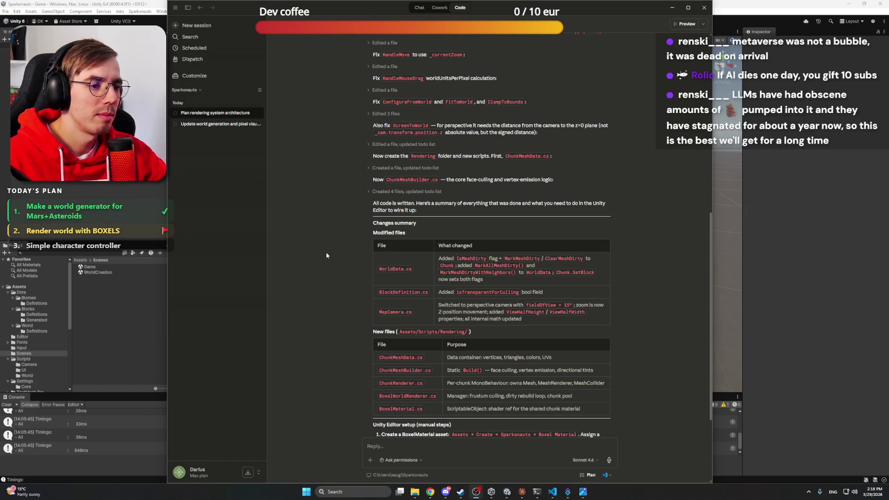
{"action": "scroll", "coordinate": [325, 252], "scroll_direction": "down", "scroll_amount": 1}
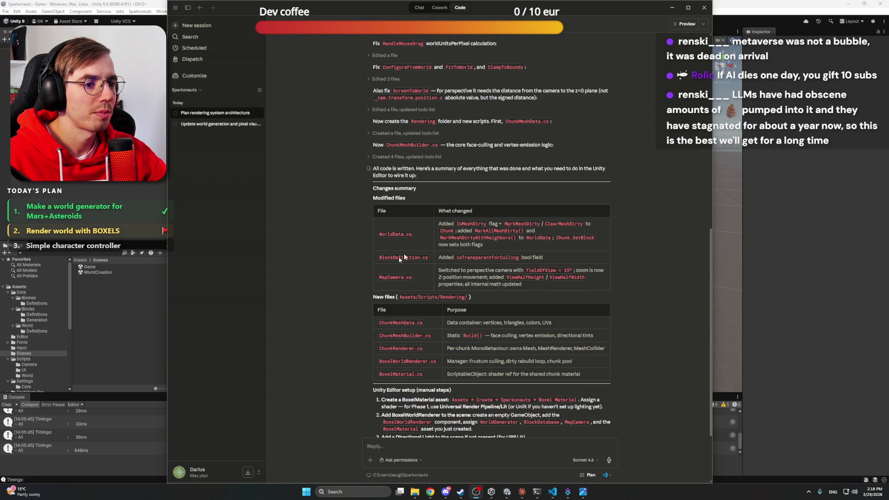
{"action": "scroll", "coordinate": [404, 255], "scroll_direction": "down", "scroll_amount": 3}
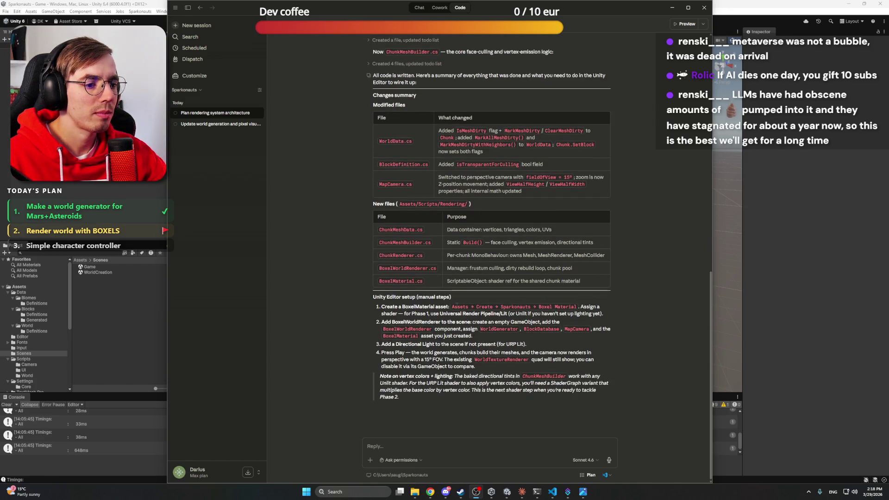
{"action": "left_click", "coordinate": [479, 443]}
{"action": "type", "text": "Also,"}
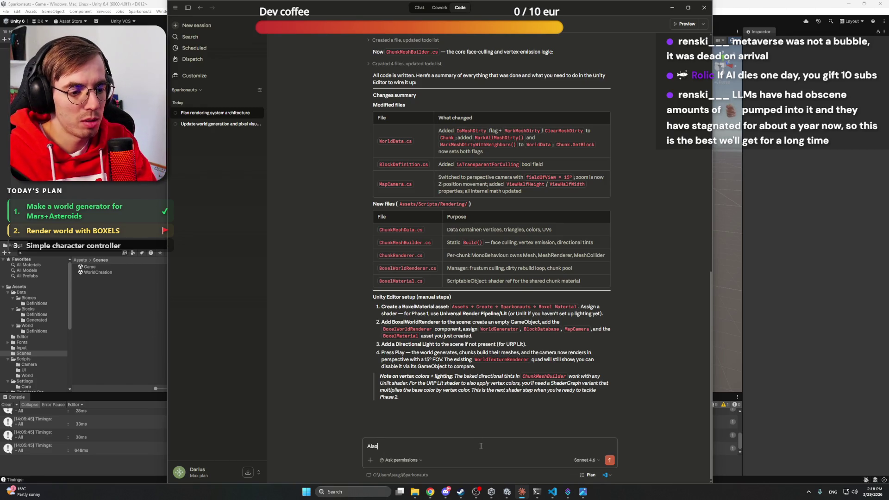
{"action": "type", "text": " I forgot"}
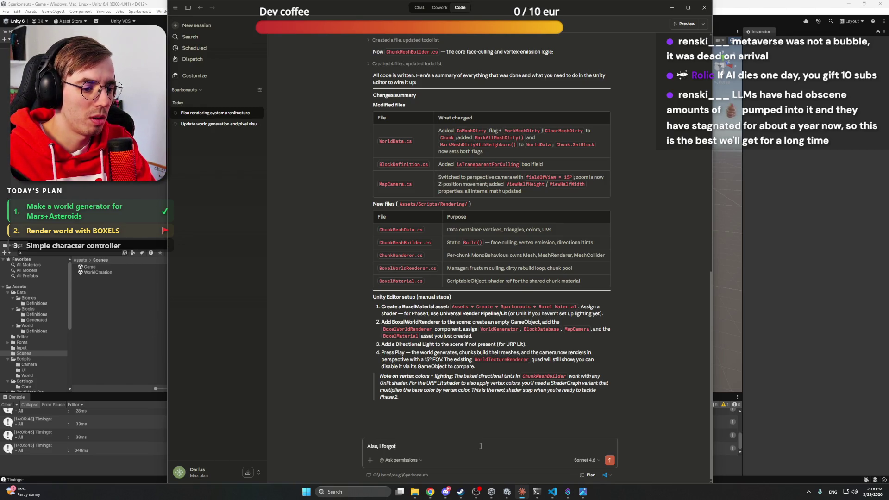
{"action": "type", "text": " to tel"}
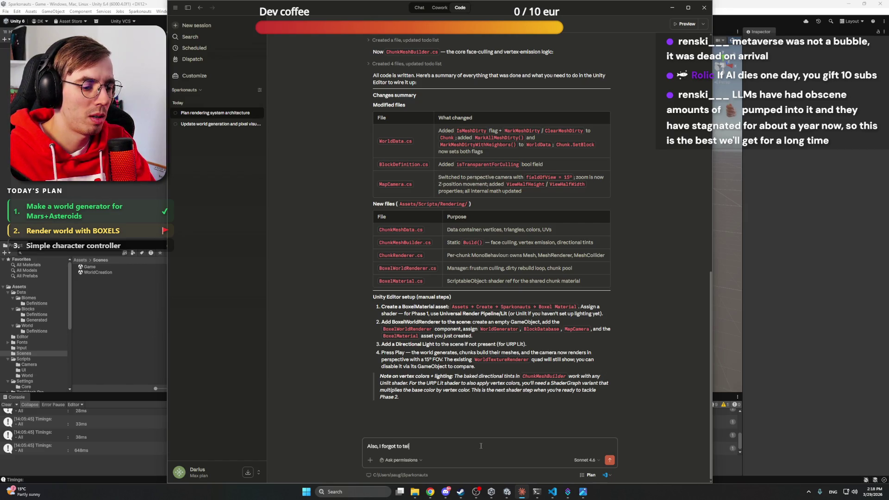
{"action": "type", "text": "l -> I ha"}
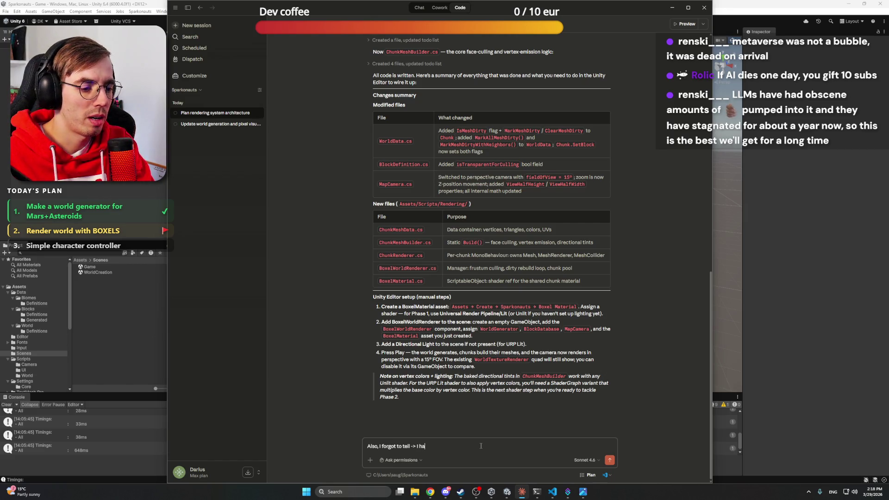
{"action": "type", "text": "ve swit"}
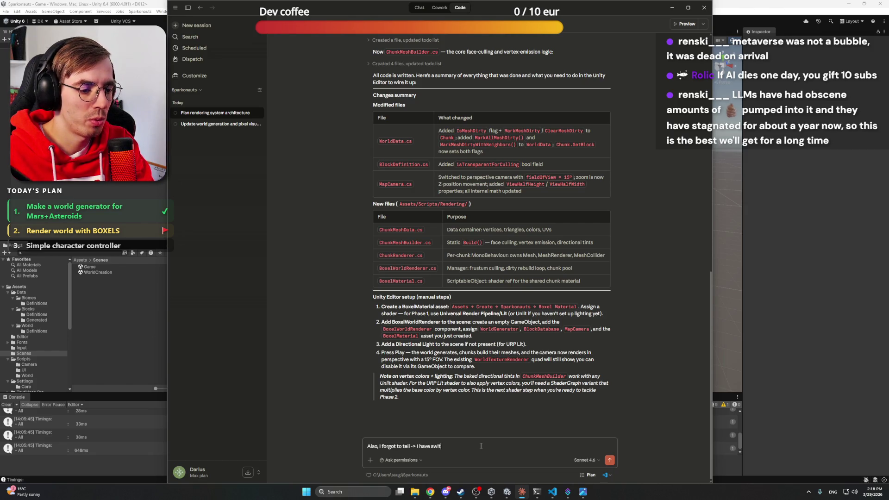
{"action": "type", "text": "ched to Game scene. "}
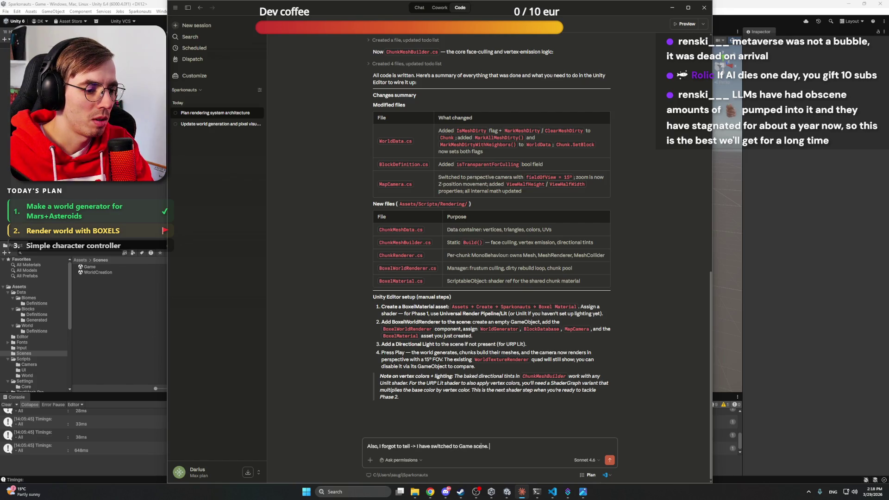
{"action": "type", "text": "So I would ne"}
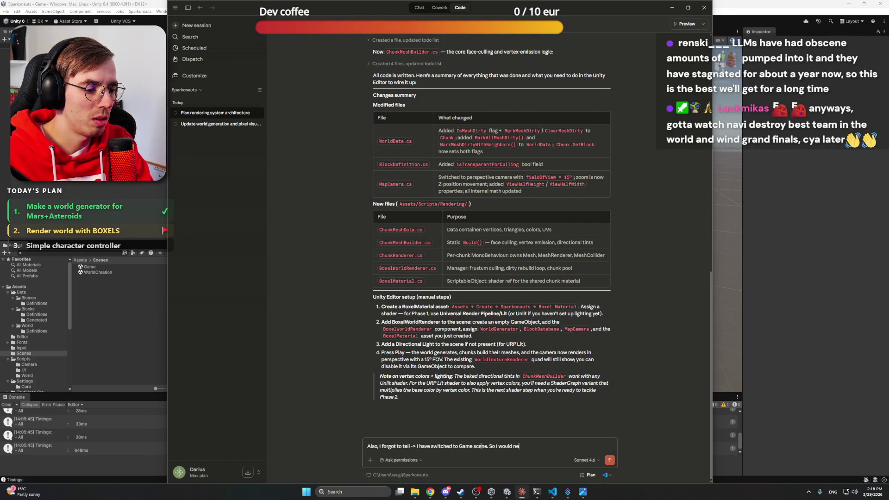
{"action": "type", "text": "ed to "}
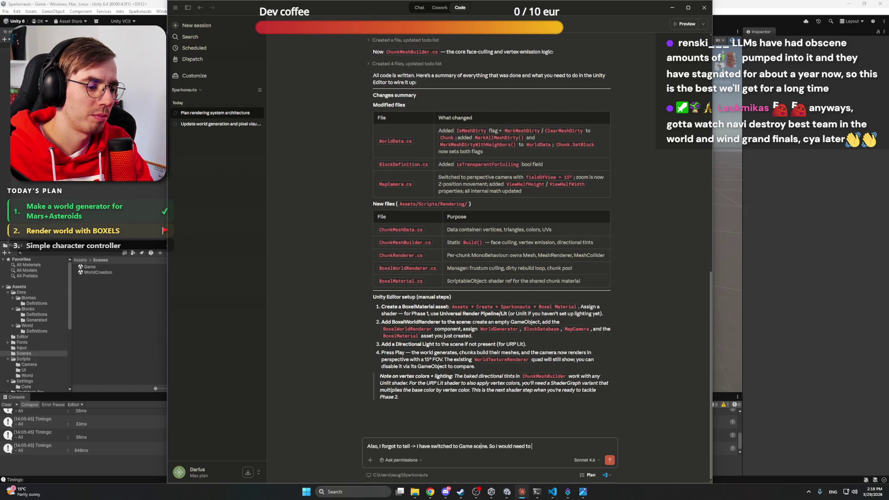
{"action": "type", "text": "plan the s"}
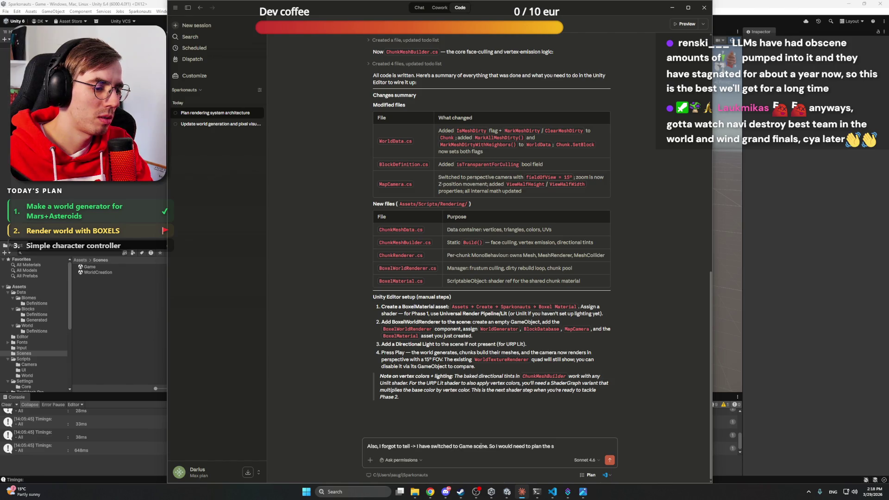
{"action": "type", "text": "tructure of this sce"}
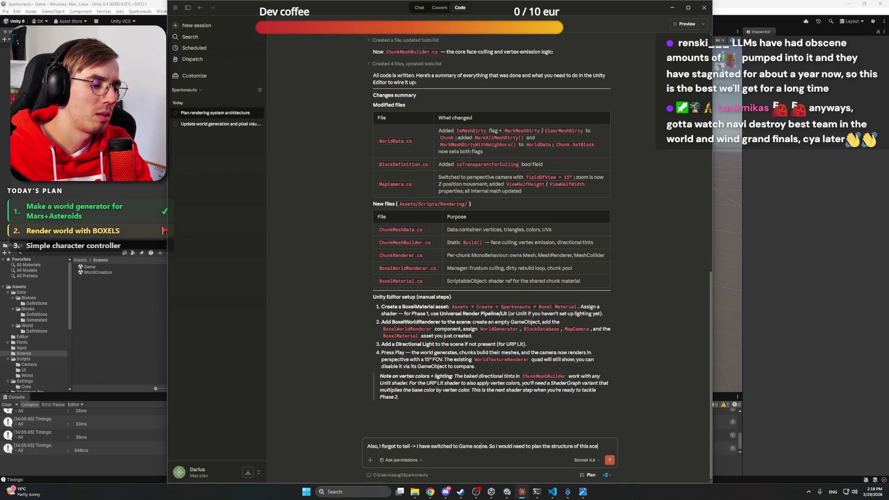
{"action": "type", "text": "ne in general, with Systems ?"}
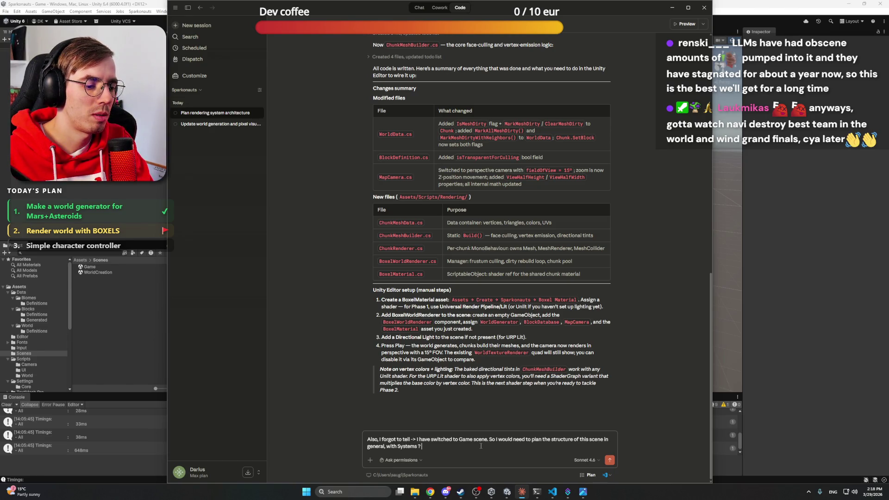
Fix the 'Systems/' punctuation and the 'structure' misspelling, then send the request
{"action": "key", "text": "BackSpace"}
{"action": "type", "text": "/"}
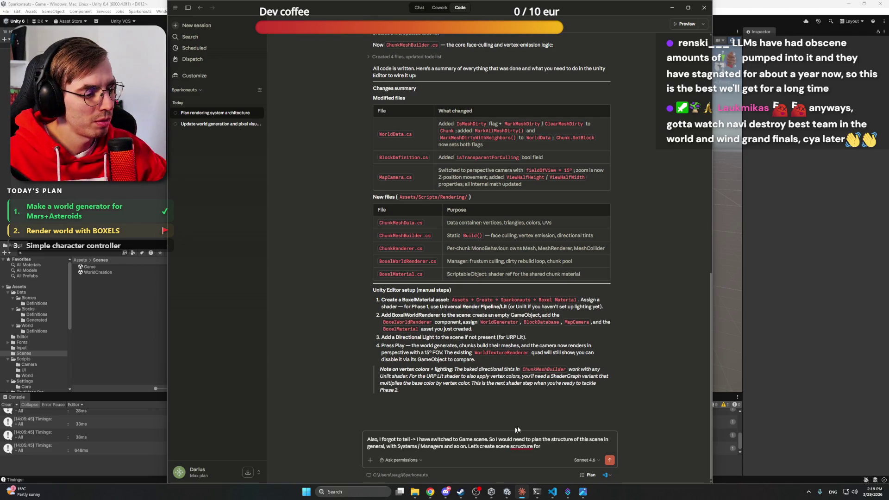
{"action": "right_click", "coordinate": [520, 445]}
{"action": "left_click", "coordinate": [543, 346]}
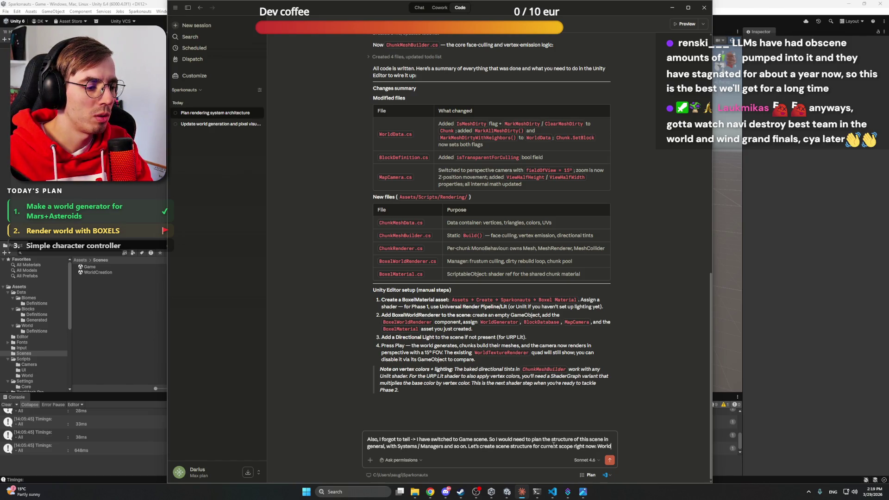
{"action": "type", "text": ", world generation"}
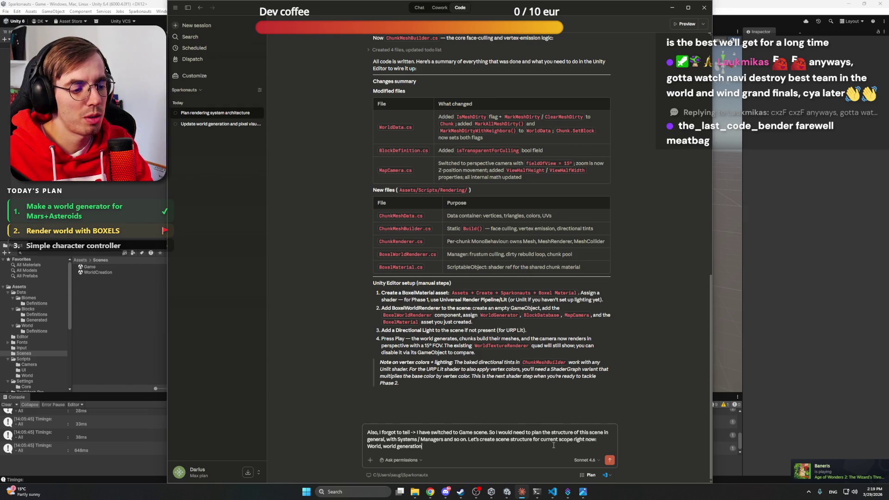
{"action": "key", "text": "BackSpace"}
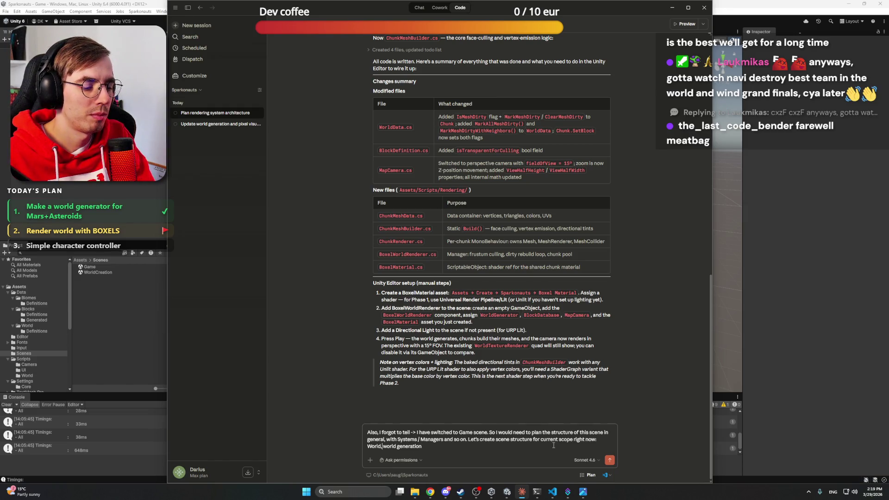
{"action": "key", "text": "End"}
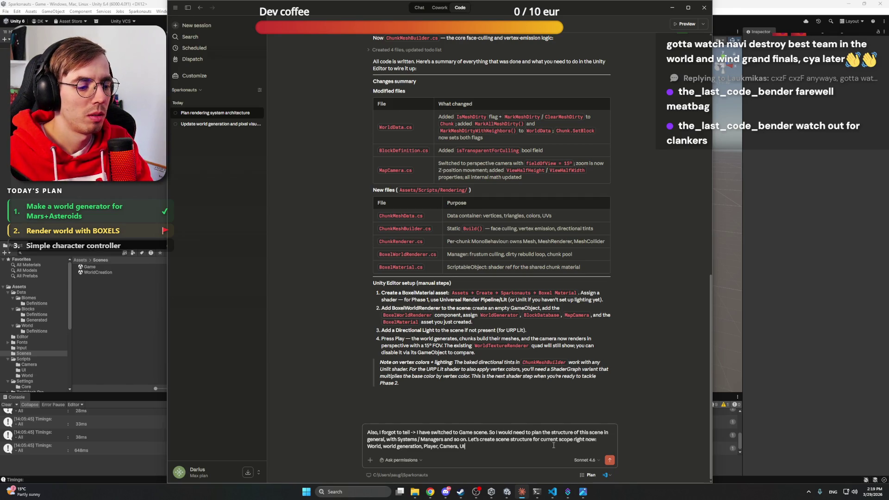
{"action": "key", "text": "Return"}
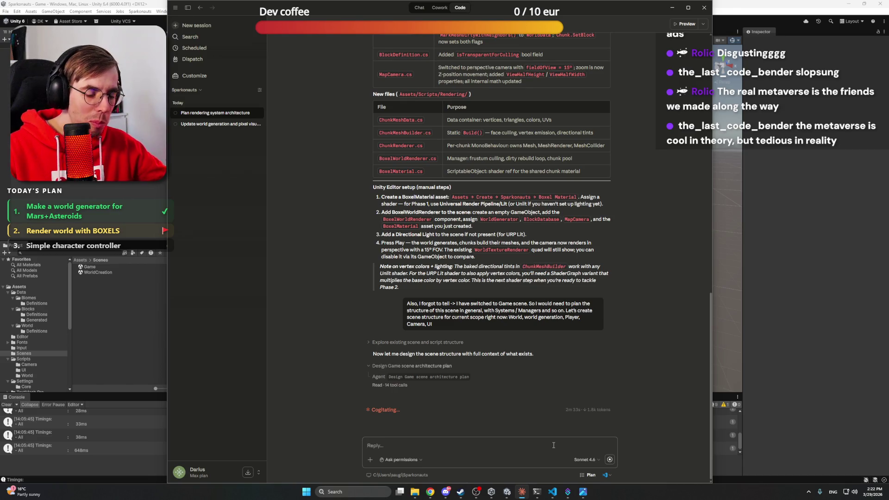
Open a new Chrome tab and load the LinkedIn feed at linkedin.com/feed
{"action": "mouse_move", "coordinate": [430, 492]}
{"action": "left_click", "coordinate": [431, 458]}
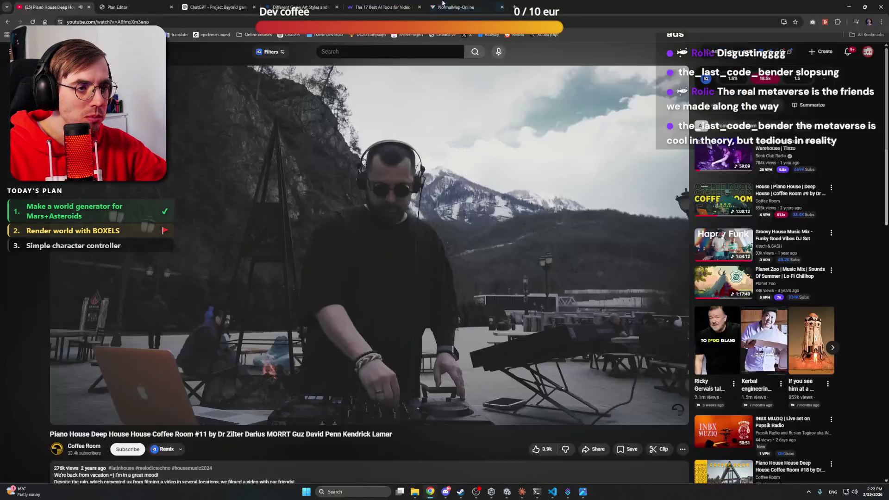
{"action": "left_click", "coordinate": [516, 6]}
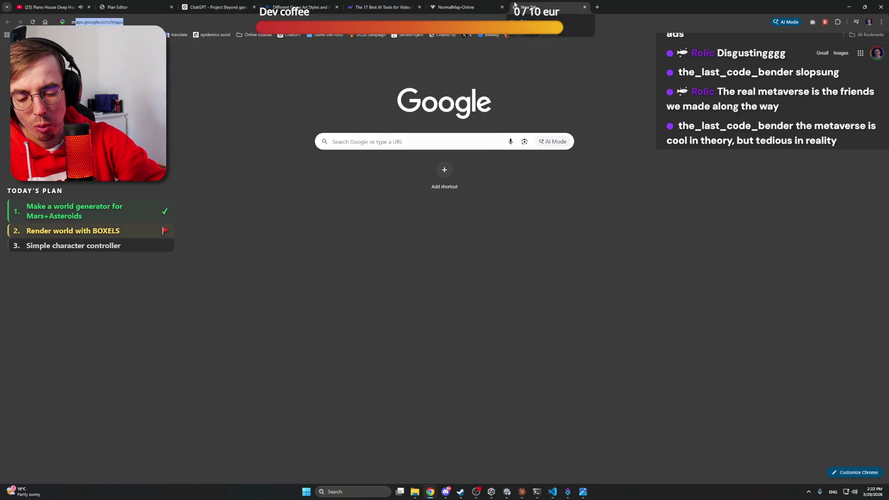
{"action": "type", "text": "metaverse and how"}
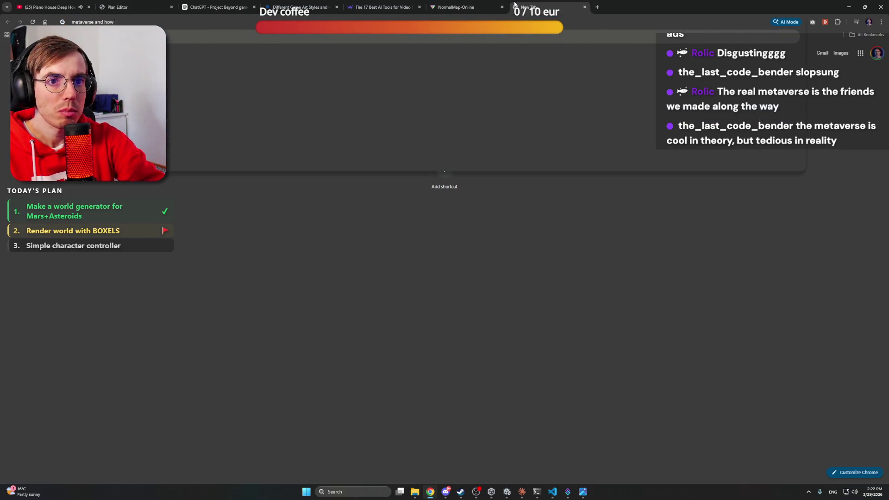
{"action": "type", "text": "it"}
{"action": "key", "text": "Escape"}
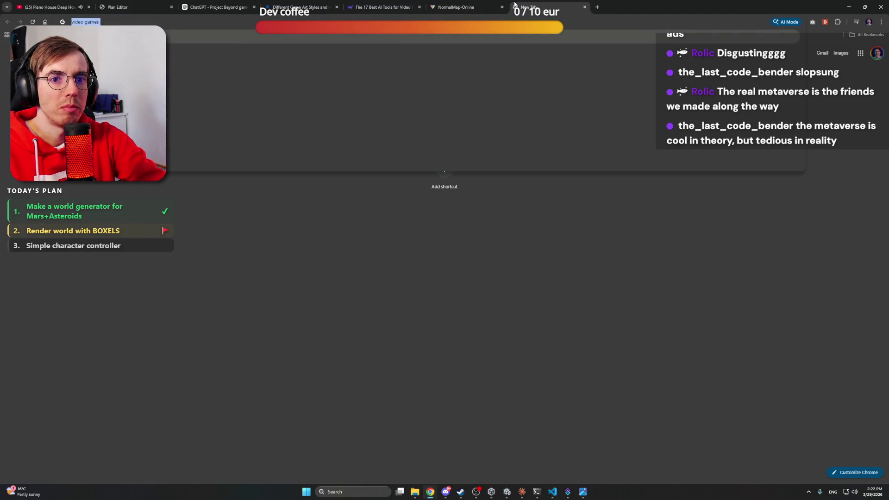
{"action": "key", "text": "Escape"}
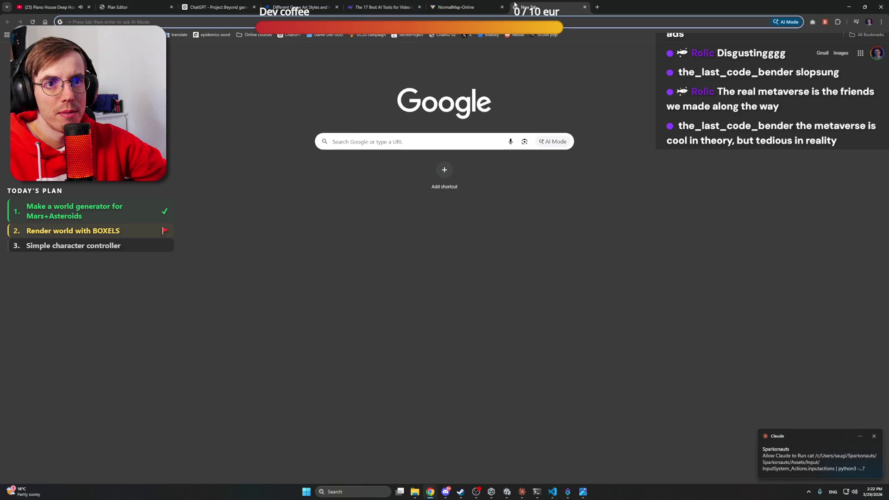
{"action": "type", "text": "l"}
{"action": "key", "text": "Return"}
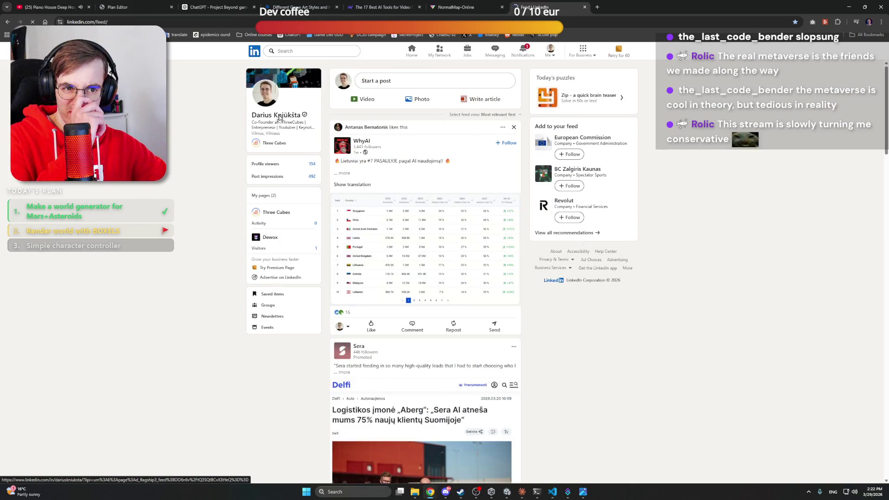
Go to your own LinkedIn profile and open the full Activity list via 'Show all'
{"action": "left_click", "coordinate": [279, 116]}
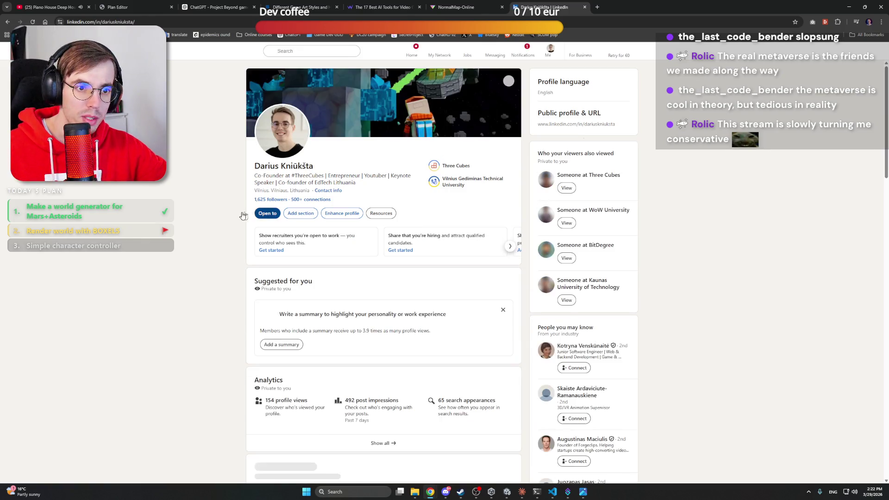
{"action": "scroll", "coordinate": [247, 273], "scroll_direction": "down", "scroll_amount": 5}
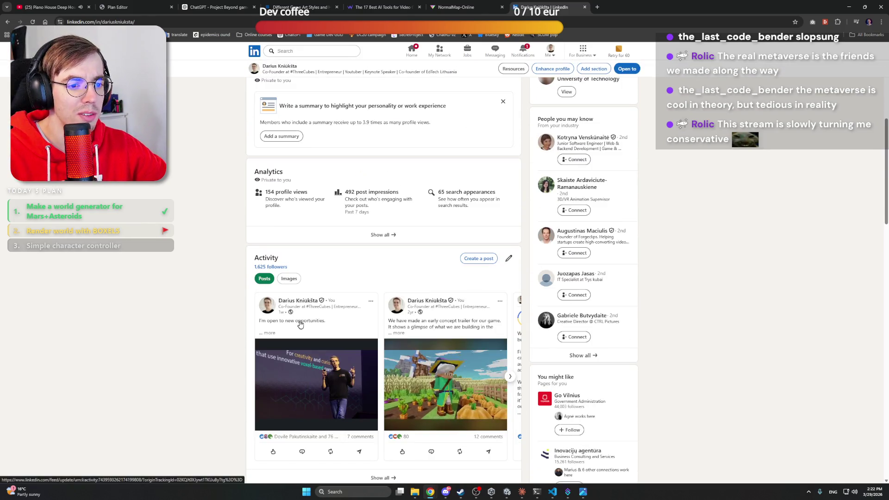
{"action": "scroll", "coordinate": [383, 374], "scroll_direction": "down", "scroll_amount": 2}
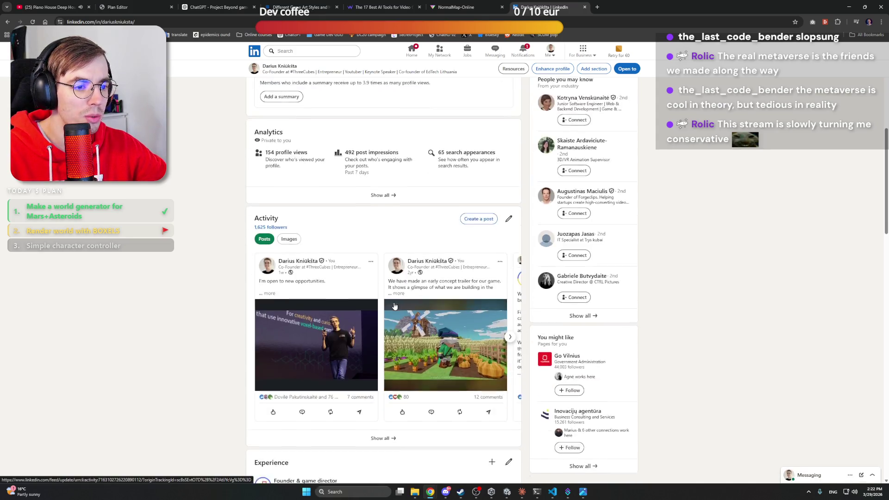
{"action": "left_click", "coordinate": [391, 374]}
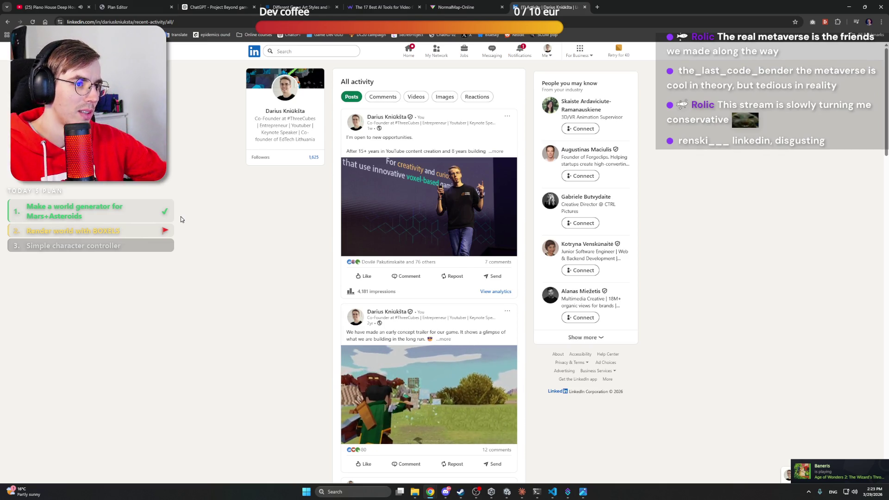
{"action": "scroll", "coordinate": [178, 173], "scroll_direction": "down", "scroll_amount": 1}
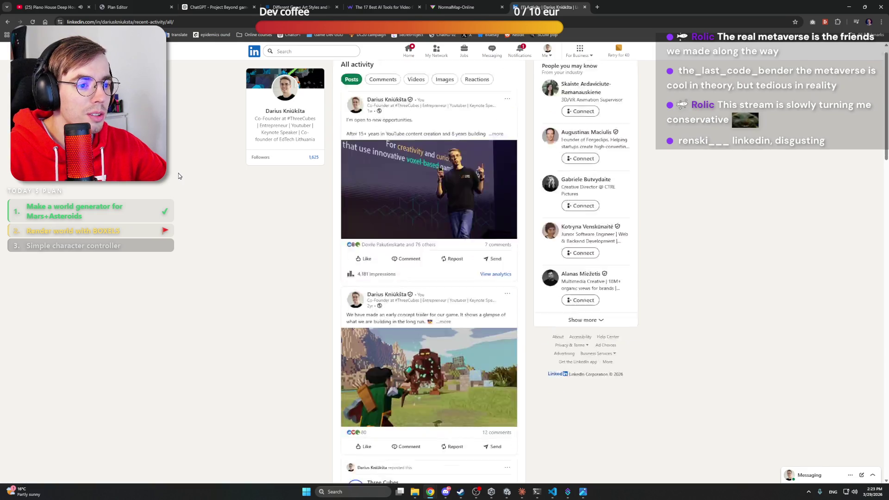
{"action": "scroll", "coordinate": [179, 176], "scroll_direction": "down", "scroll_amount": 15}
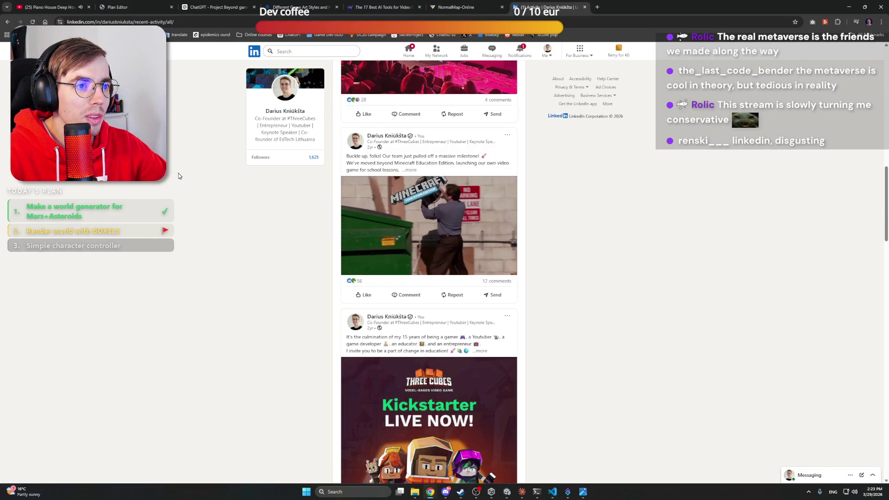
{"action": "scroll", "coordinate": [178, 177], "scroll_direction": "down", "scroll_amount": 5}
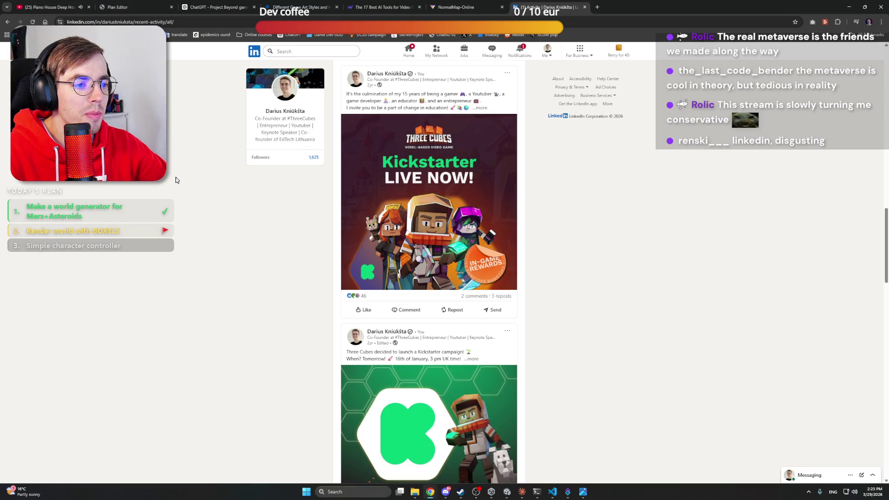
{"action": "scroll", "coordinate": [176, 180], "scroll_direction": "up", "scroll_amount": 3}
{"action": "scroll", "coordinate": [176, 180], "scroll_direction": "down", "scroll_amount": 3}
{"action": "scroll", "coordinate": [176, 180], "scroll_direction": "up", "scroll_amount": 1}
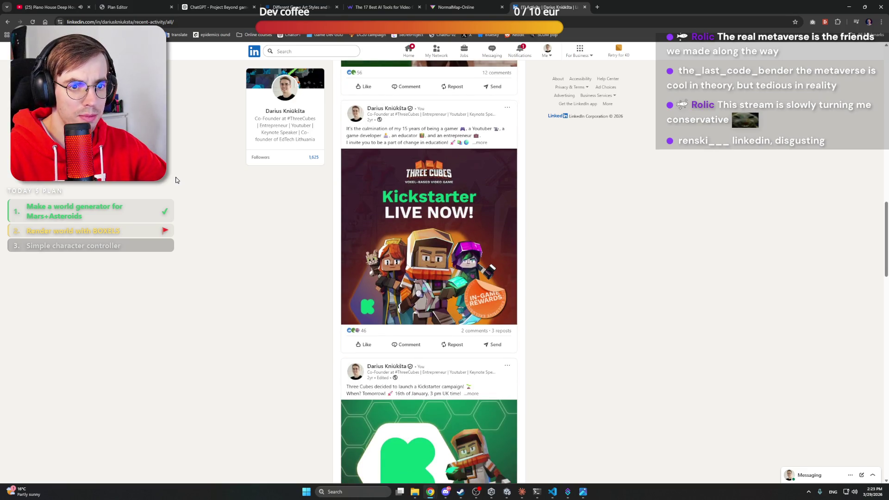
{"action": "scroll", "coordinate": [175, 181], "scroll_direction": "down", "scroll_amount": 3}
{"action": "scroll", "coordinate": [174, 181], "scroll_direction": "up", "scroll_amount": 4}
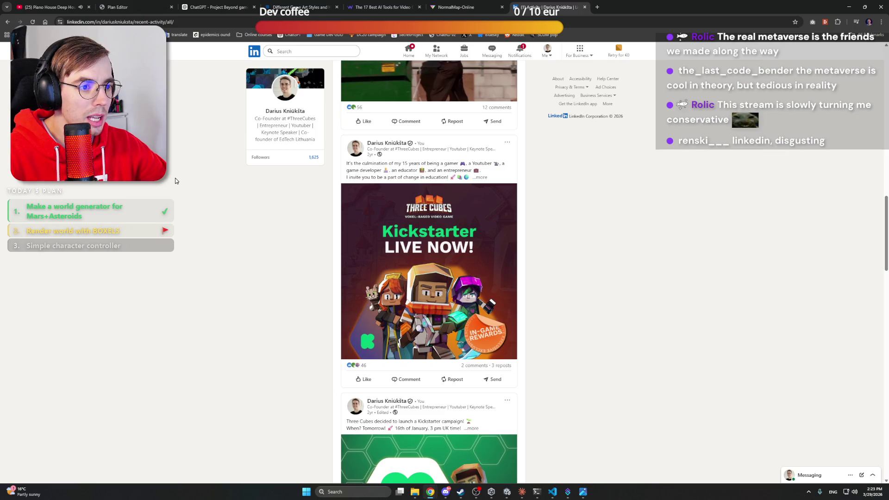
{"action": "scroll", "coordinate": [175, 180], "scroll_direction": "down", "scroll_amount": 20}
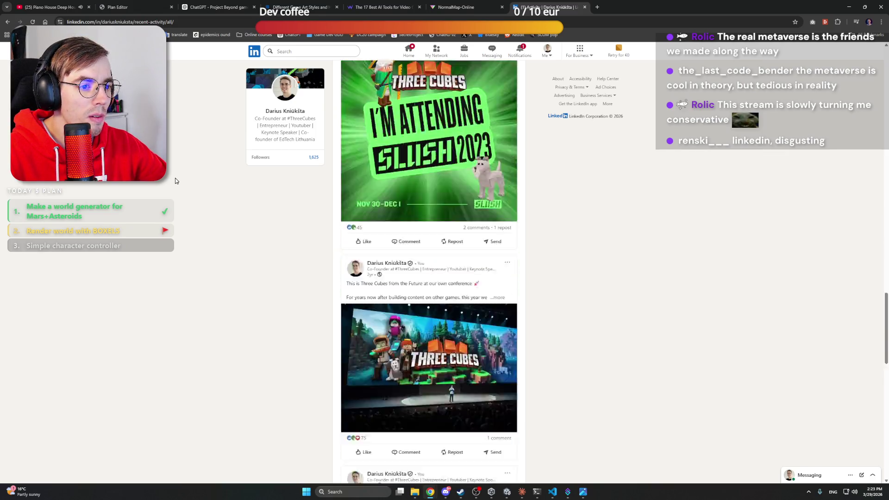
{"action": "scroll", "coordinate": [175, 180], "scroll_direction": "down", "scroll_amount": 3}
{"action": "scroll", "coordinate": [175, 181], "scroll_direction": "up", "scroll_amount": 2}
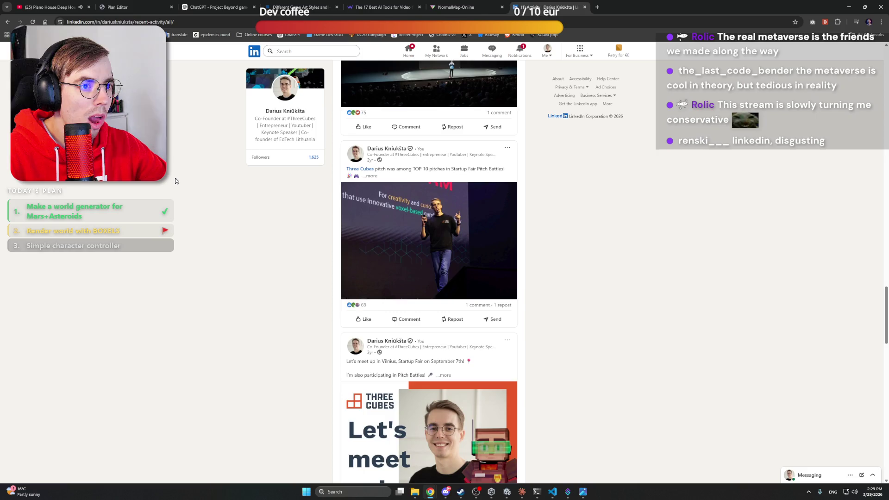
{"action": "scroll", "coordinate": [175, 180], "scroll_direction": "down", "scroll_amount": 7}
{"action": "scroll", "coordinate": [175, 180], "scroll_direction": "down", "scroll_amount": 18}
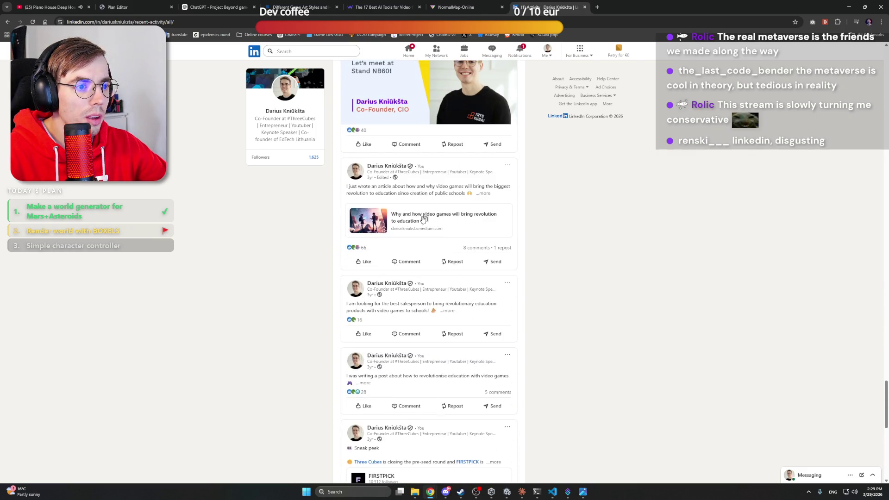
Read the Medium article 'Why and how video games will bring revolution to education', then close it
{"action": "left_click", "coordinate": [433, 219]}
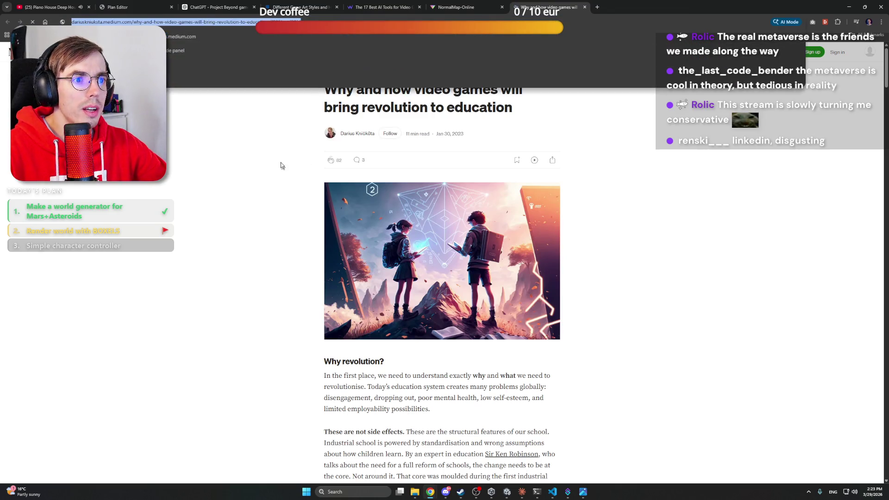
{"action": "scroll", "coordinate": [231, 203], "scroll_direction": "down", "scroll_amount": 6}
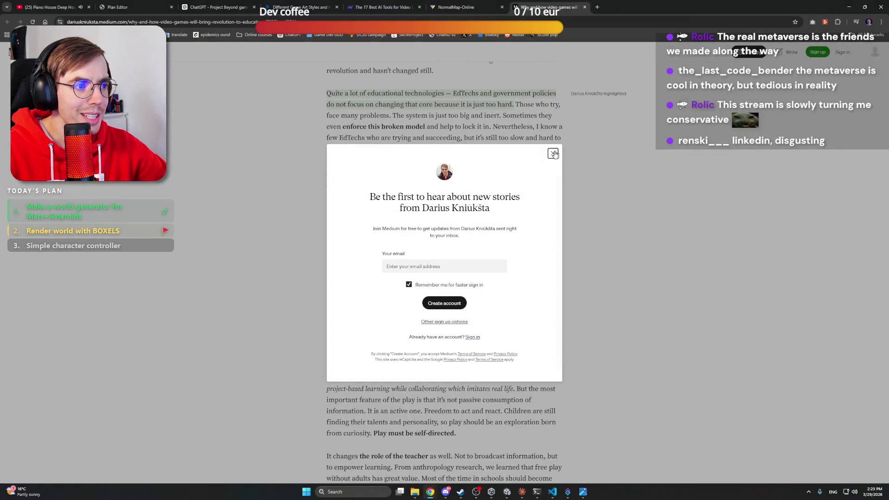
{"action": "left_click", "coordinate": [235, 185]}
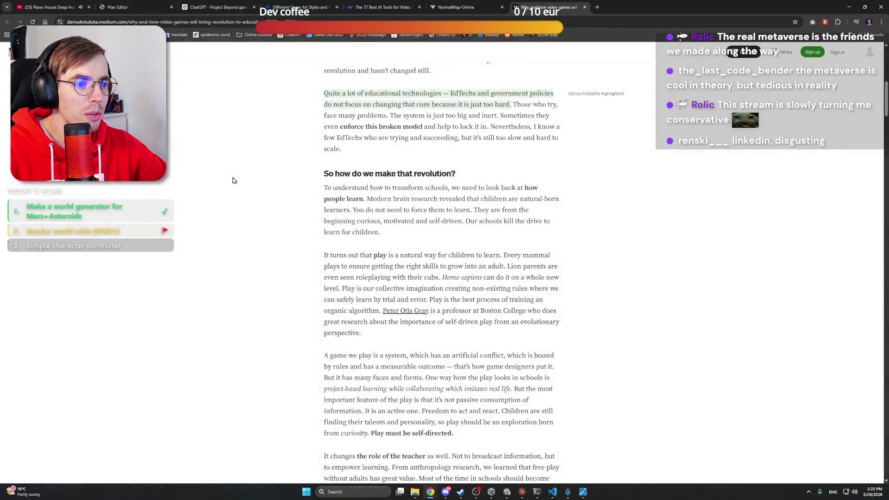
{"action": "scroll", "coordinate": [239, 178], "scroll_direction": "up", "scroll_amount": 5}
{"action": "scroll", "coordinate": [255, 171], "scroll_direction": "up", "scroll_amount": 3}
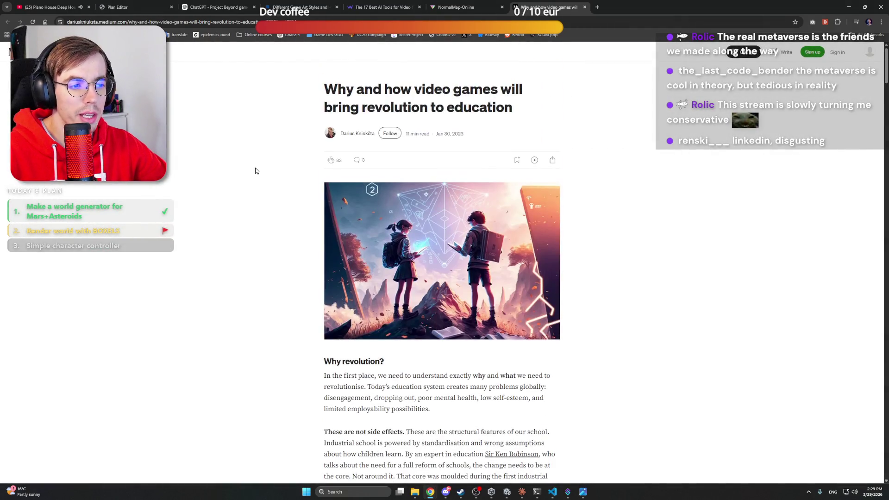
{"action": "scroll", "coordinate": [255, 167], "scroll_direction": "down", "scroll_amount": 15}
{"action": "scroll", "coordinate": [254, 165], "scroll_direction": "down", "scroll_amount": 20}
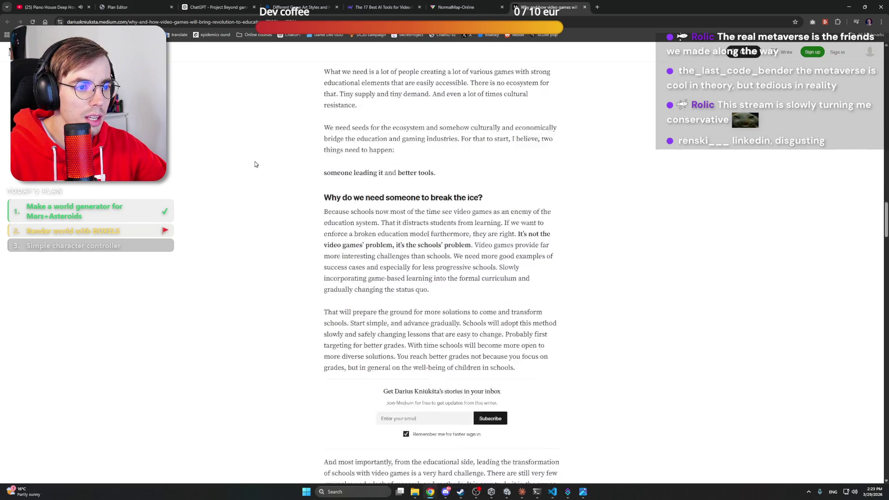
{"action": "scroll", "coordinate": [254, 160], "scroll_direction": "down", "scroll_amount": 10}
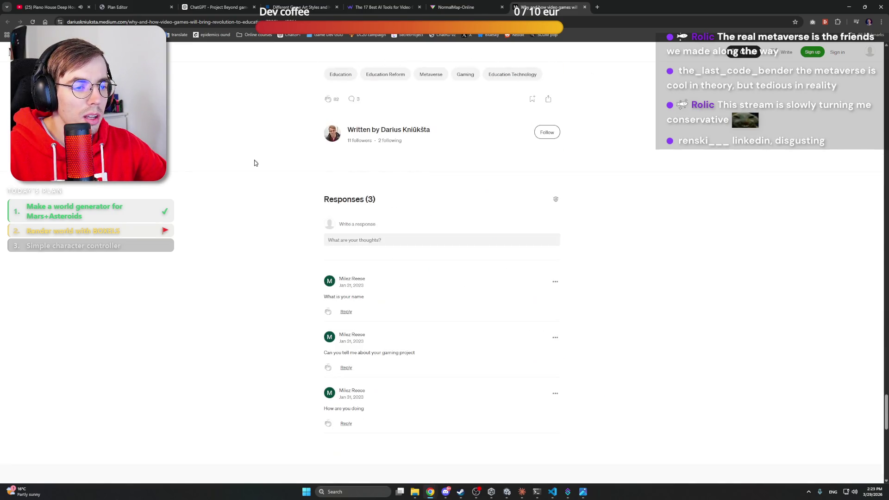
{"action": "scroll", "coordinate": [268, 103], "scroll_direction": "up", "scroll_amount": 20}
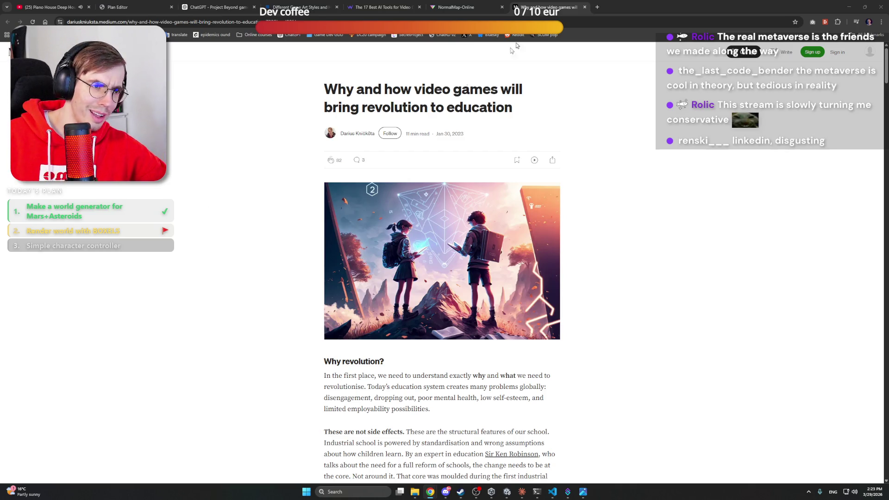
{"action": "left_click", "coordinate": [584, 8]}
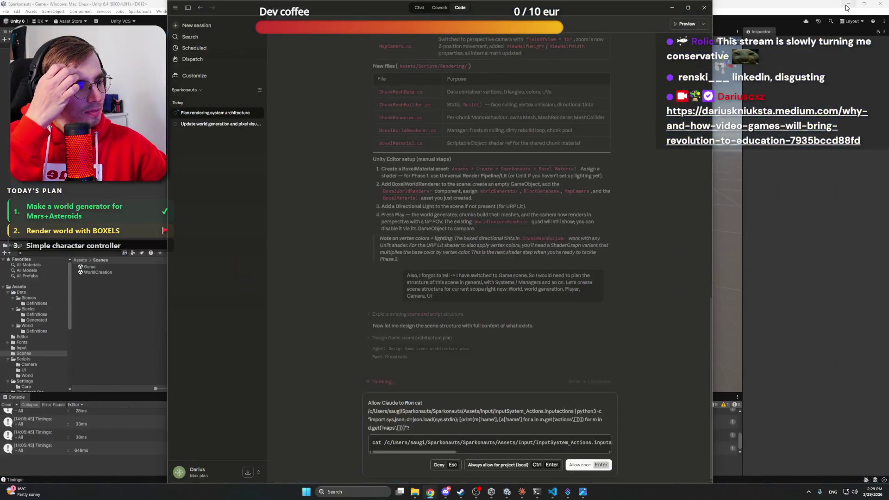
Minimize Chrome, allow Claude's input-actions command once, and return to the Unity editor
{"action": "left_click", "coordinate": [848, 7]}
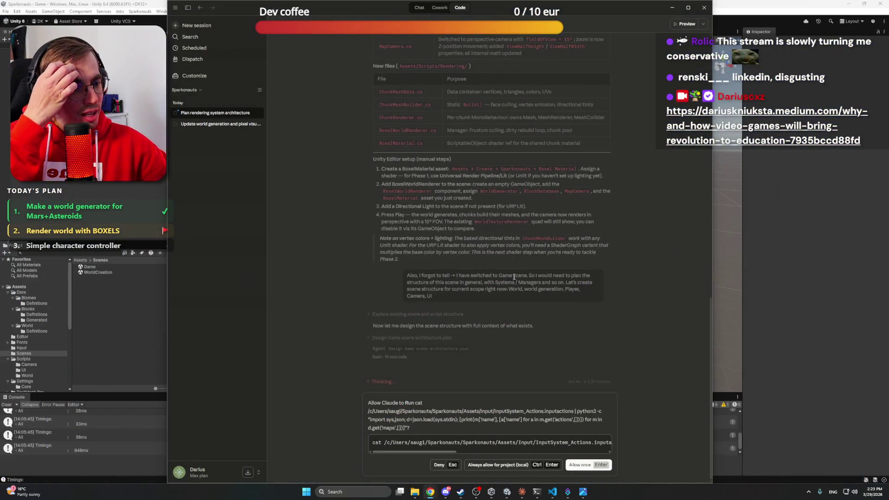
{"action": "left_click", "coordinate": [588, 464]}
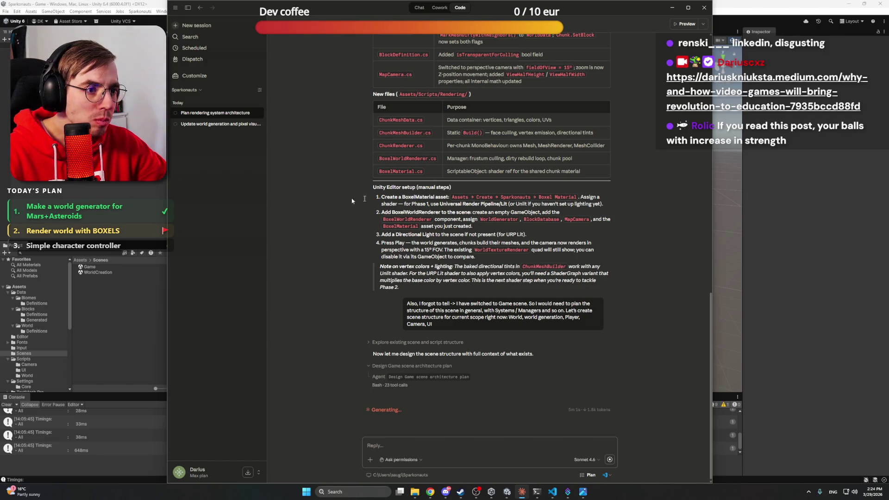
{"action": "key", "text": "alt+Tab"}
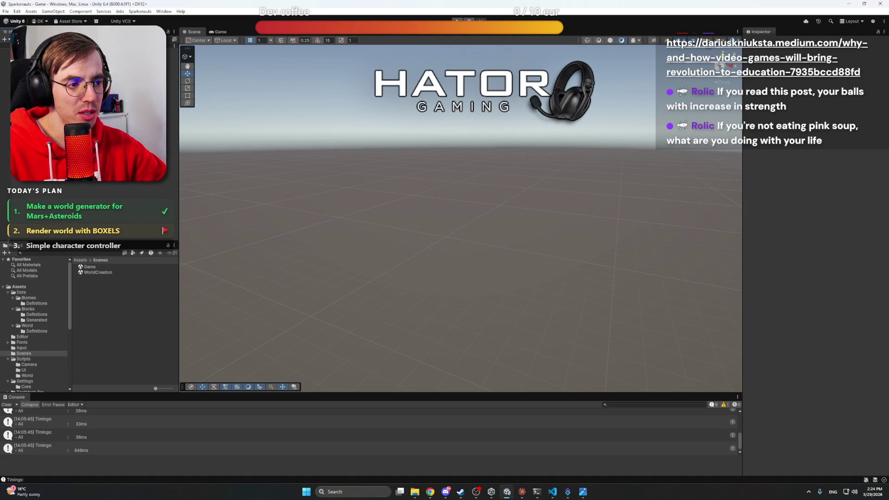
Create an empty GameObject and dock a taller Hierarchy panel beneath the Inspector
{"action": "right_click", "coordinate": [92, 123]}
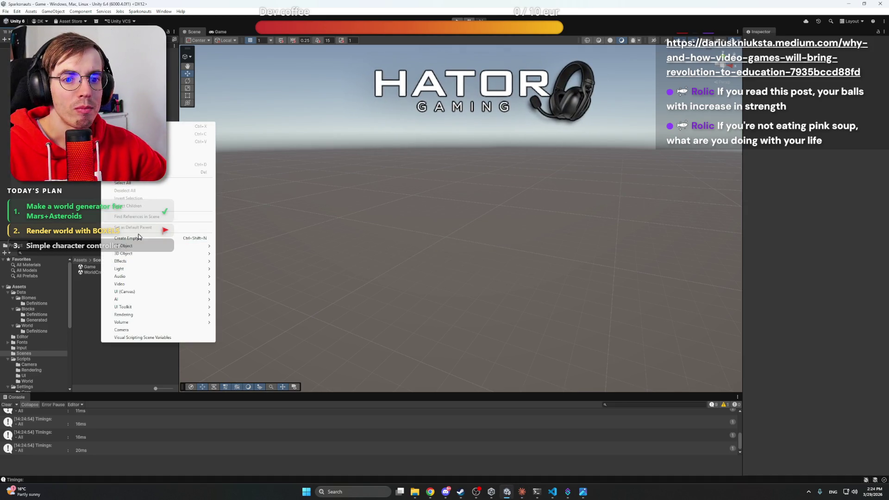
{"action": "left_click", "coordinate": [153, 227]}
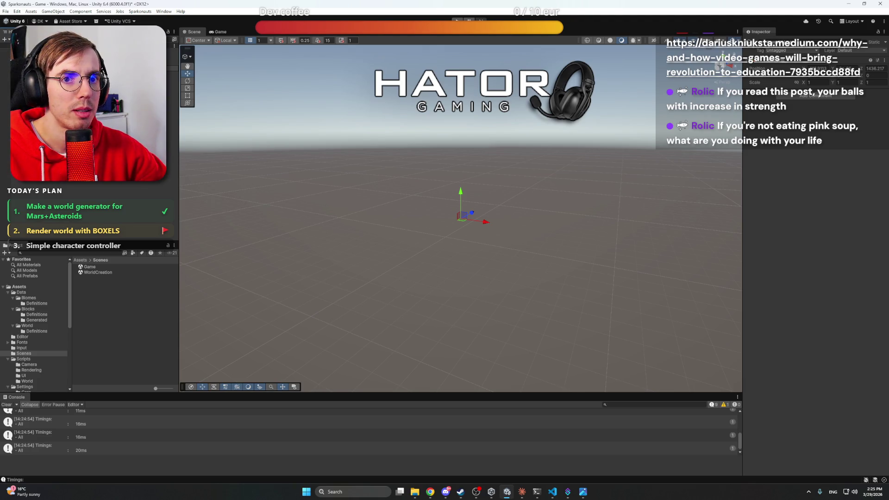
{"action": "mouse_move", "coordinate": [14, 246]}
{"action": "left_mouse_down"}
{"action": "mouse_move", "coordinate": [707, 359]}
{"action": "mouse_move", "coordinate": [801, 359]}
{"action": "mouse_move", "coordinate": [804, 433]}
{"action": "left_mouse_up"}
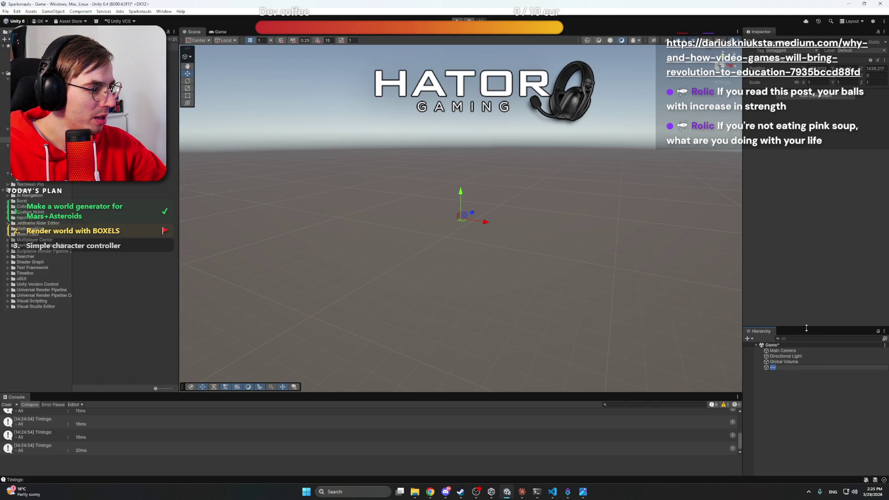
{"action": "left_click_drag", "start_coordinate": [806, 327], "coordinate": [805, 261]}
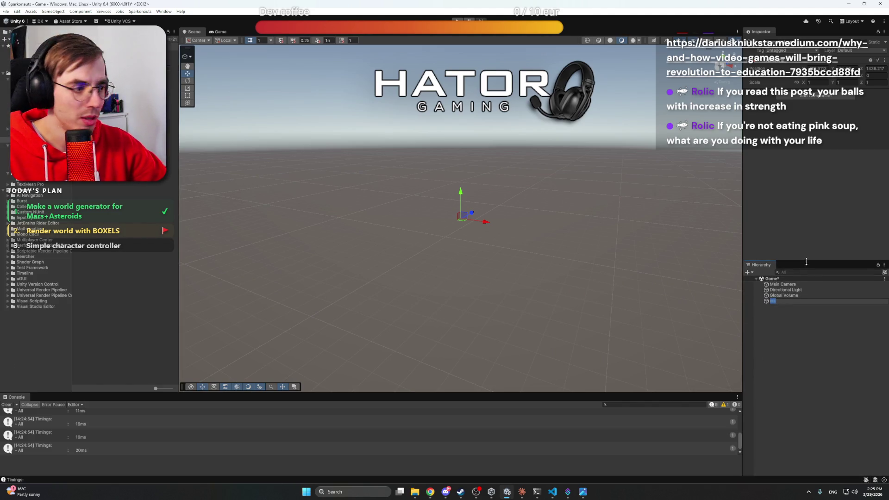
Name the new object '--- Systems ---' and move it to the top of Game's children
{"action": "right_click", "coordinate": [808, 301]}
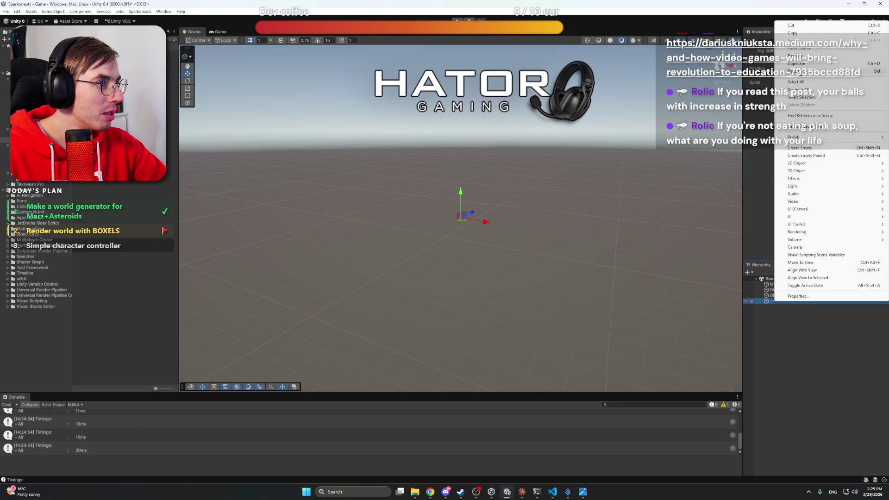
{"action": "left_click", "coordinate": [800, 57]}
{"action": "type", "text": "--- Systems ---"}
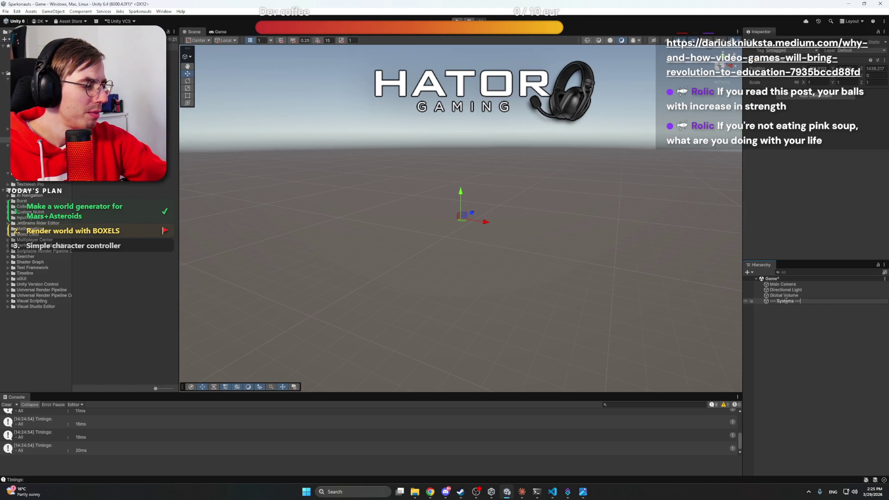
{"action": "key", "text": "Return"}
{"action": "left_click_drag", "start_coordinate": [784, 301], "coordinate": [786, 283]}
Add two more empty header objects named '--- UI ---' and '--- World ---'
{"action": "right_click", "coordinate": [805, 283]}
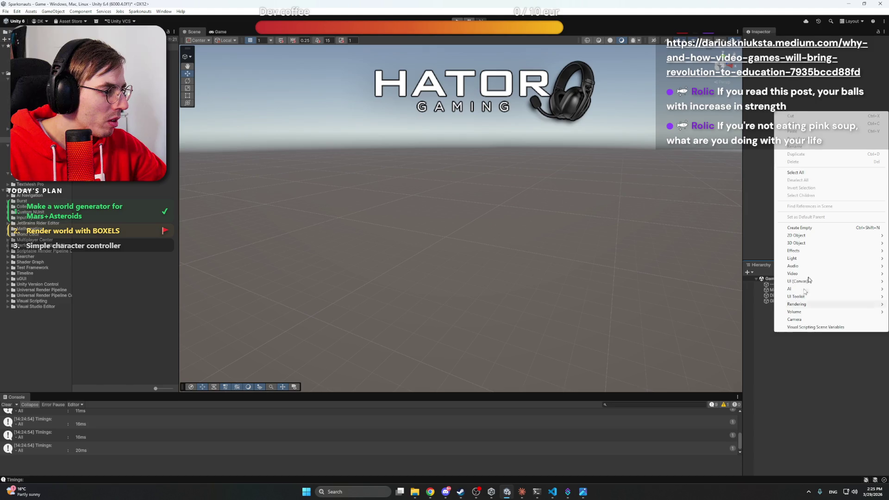
{"action": "left_click", "coordinate": [807, 228]}
{"action": "type", "text": "-"}
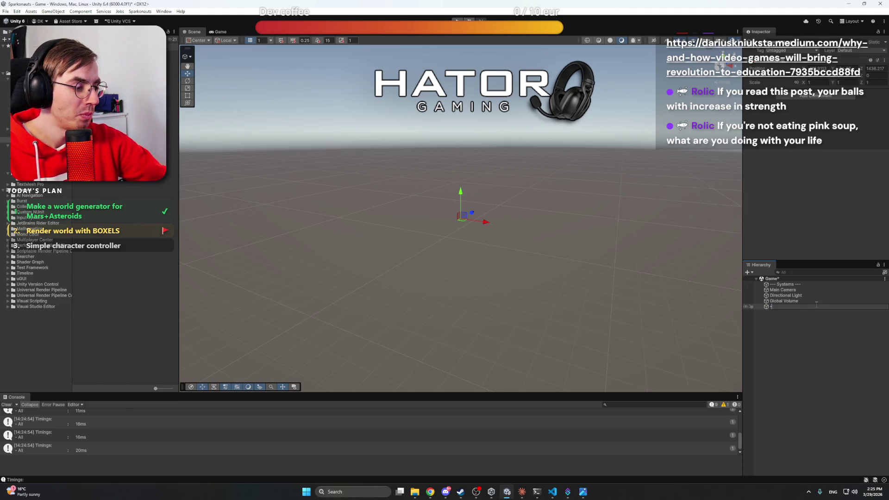
{"action": "type", "text": "- U"}
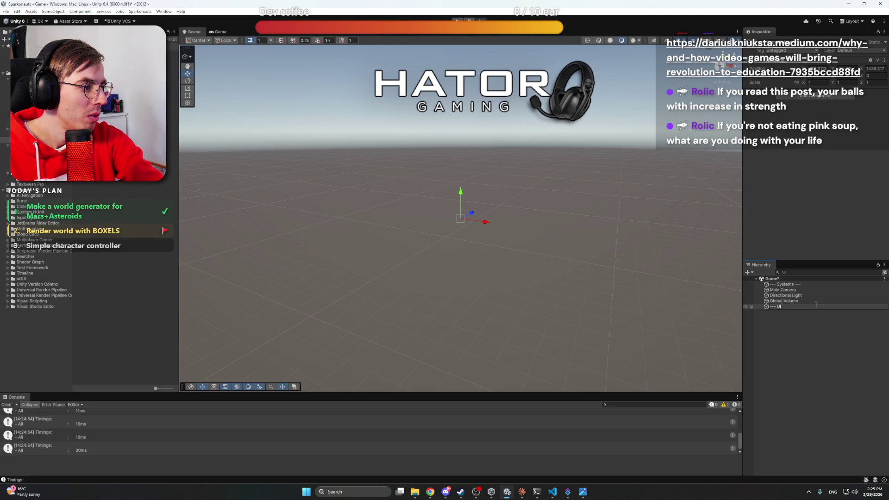
{"action": "type", "text": "I ---"}
{"action": "key", "text": "Return"}
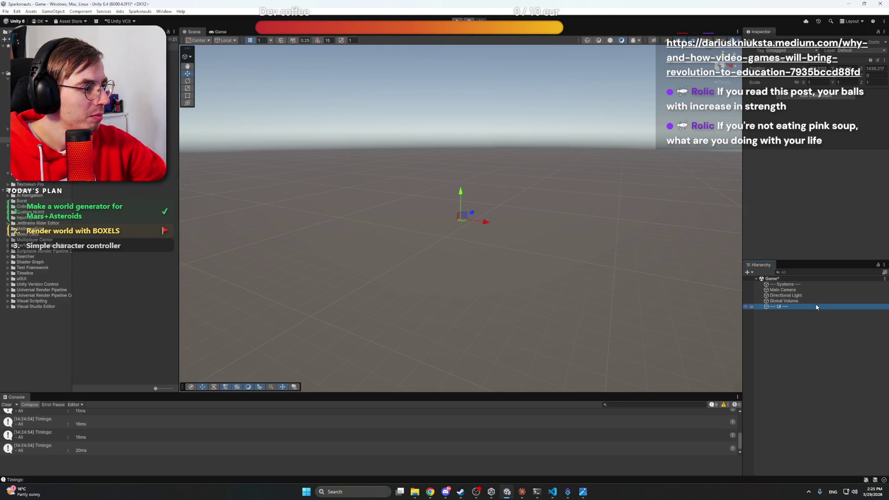
{"action": "right_click", "coordinate": [811, 311]}
{"action": "left_click", "coordinate": [805, 218]}
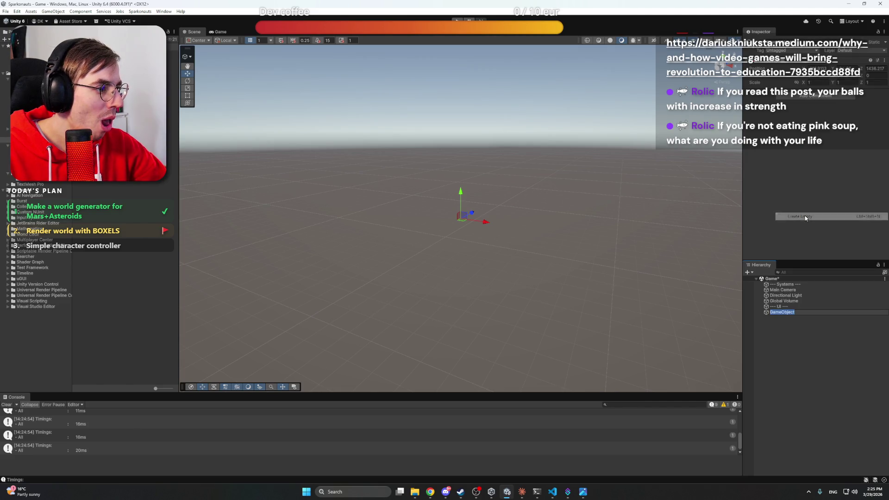
{"action": "type", "text": "---"}
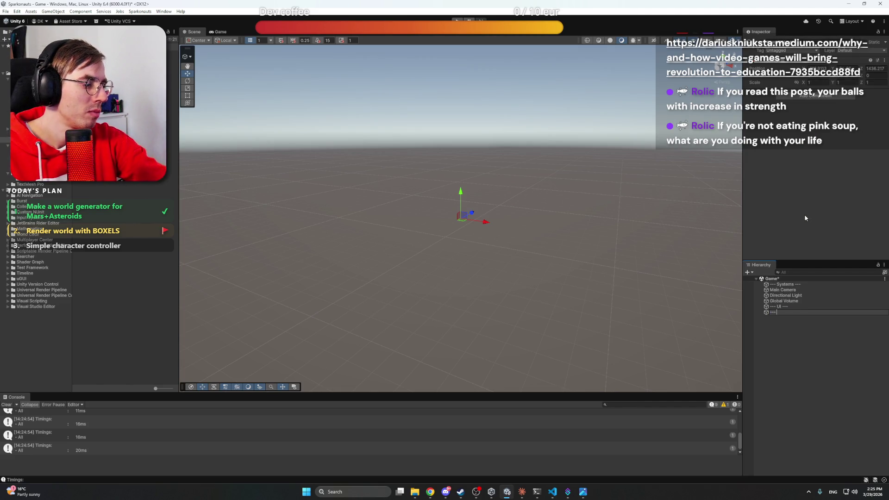
{"action": "type", "text": " World ---"}
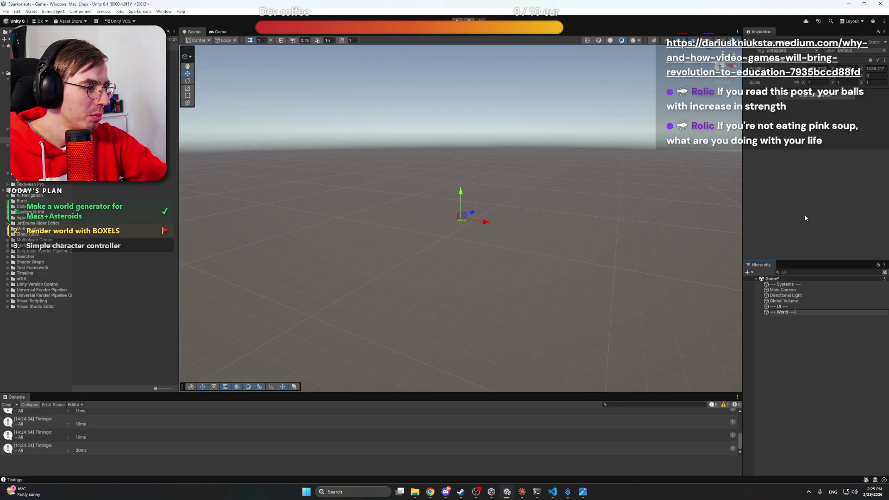
{"action": "key", "text": "Return"}
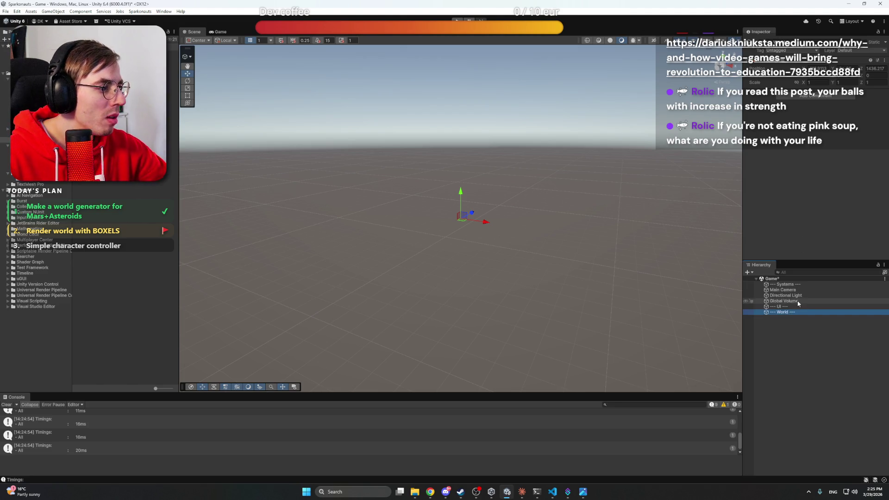
Move Global Volume and Main Camera below the '--- World ---' header
{"action": "left_click", "coordinate": [788, 302]}
{"action": "mouse_move", "coordinate": [790, 301]}
{"action": "left_mouse_down"}
{"action": "mouse_move", "coordinate": [796, 316]}
{"action": "mouse_move", "coordinate": [790, 301]}
{"action": "left_mouse_up"}
{"action": "left_click", "coordinate": [789, 290]}
{"action": "left_click", "coordinate": [790, 334]}
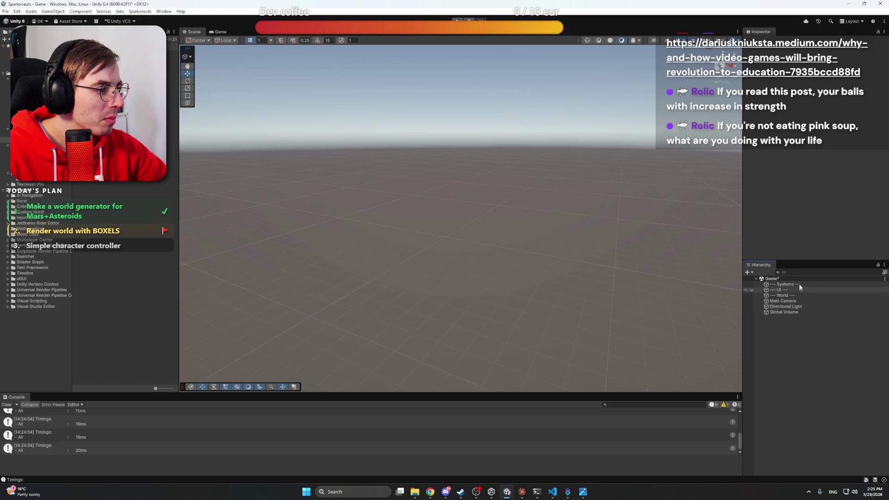
Create an empty GameManager object and place it just under '--- Systems ---'
{"action": "right_click", "coordinate": [792, 303]}
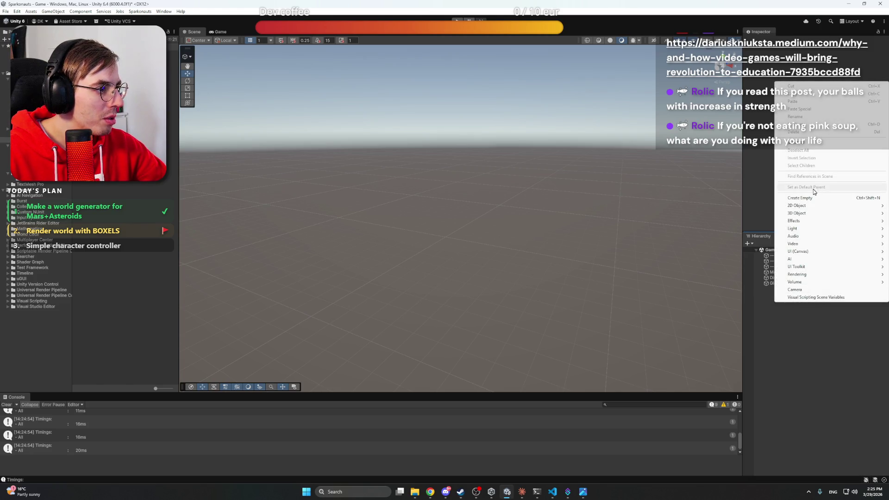
{"action": "left_click", "coordinate": [800, 198]}
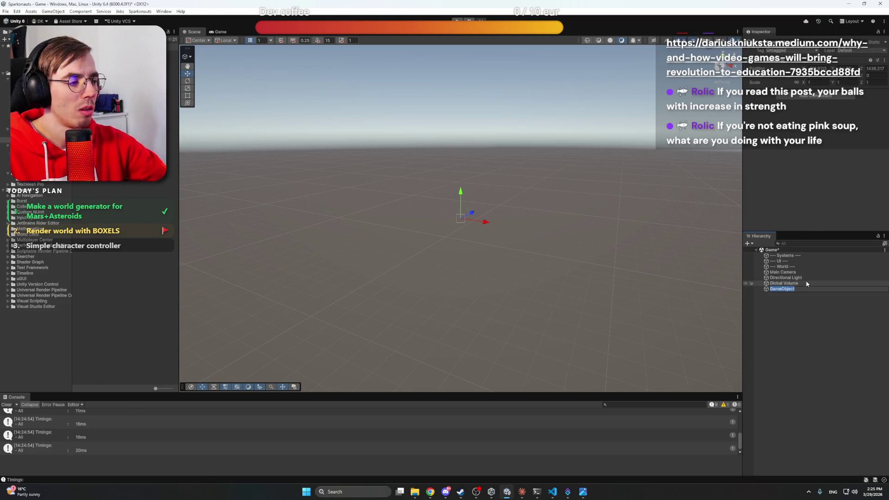
{"action": "type", "text": "GameManager"}
{"action": "key", "text": "Return"}
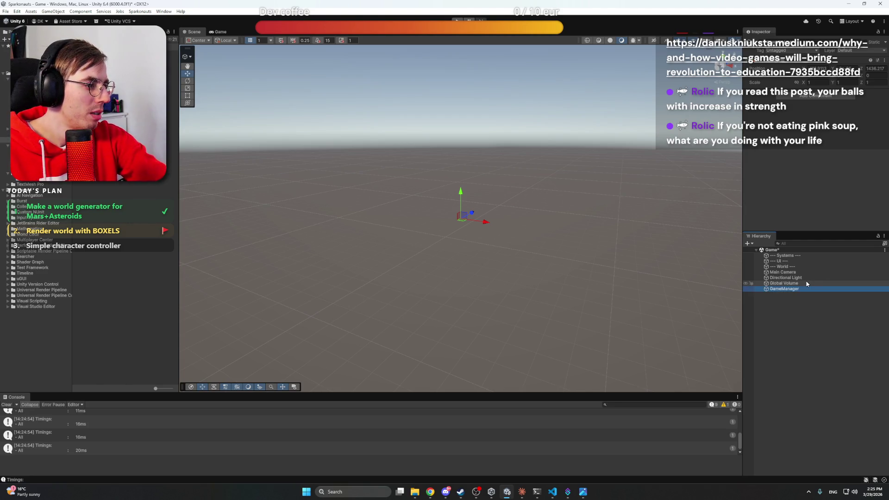
{"action": "left_click_drag", "start_coordinate": [805, 288], "coordinate": [790, 262]}
Create an empty GameUIManager object and place it between the UI and World headers
{"action": "right_click", "coordinate": [790, 310]}
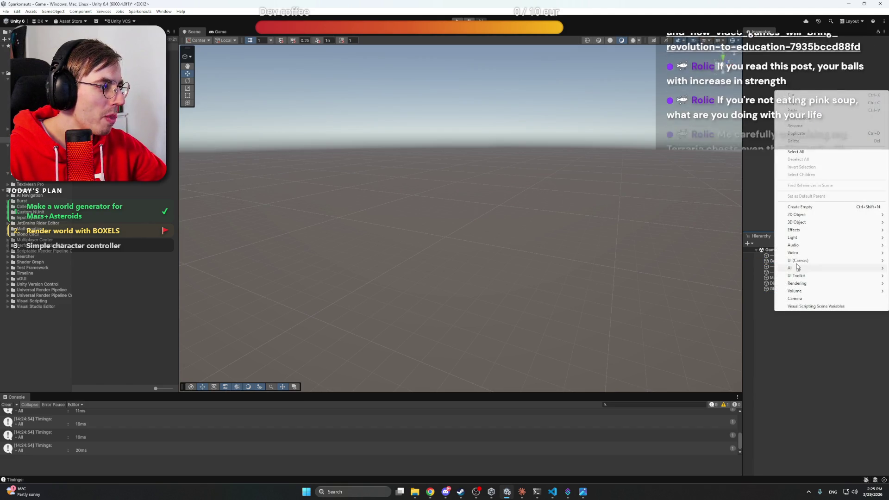
{"action": "left_click", "coordinate": [796, 211]}
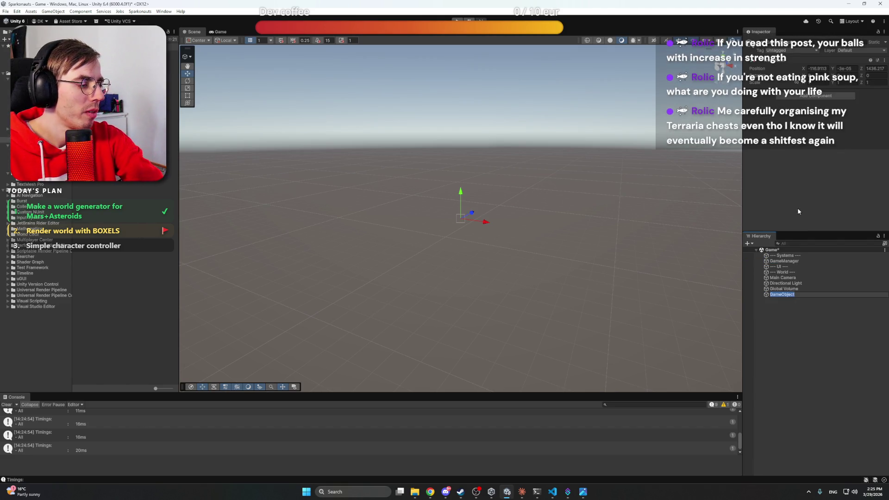
{"action": "type", "text": "GameUI"}
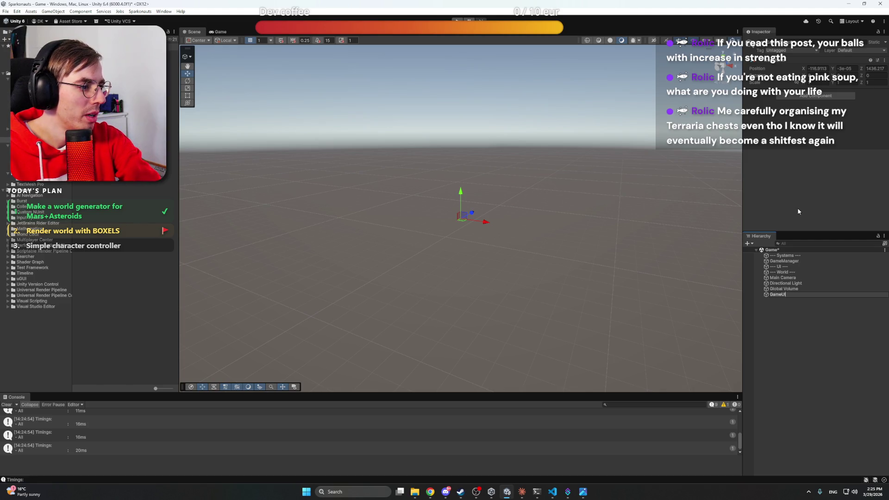
{"action": "type", "text": "Manager"}
{"action": "key", "text": "Return"}
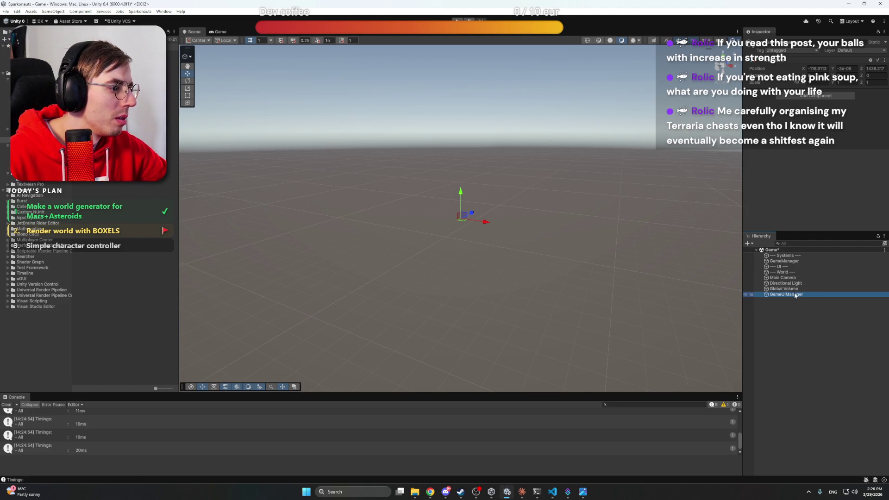
{"action": "left_click_drag", "start_coordinate": [795, 294], "coordinate": [796, 273]}
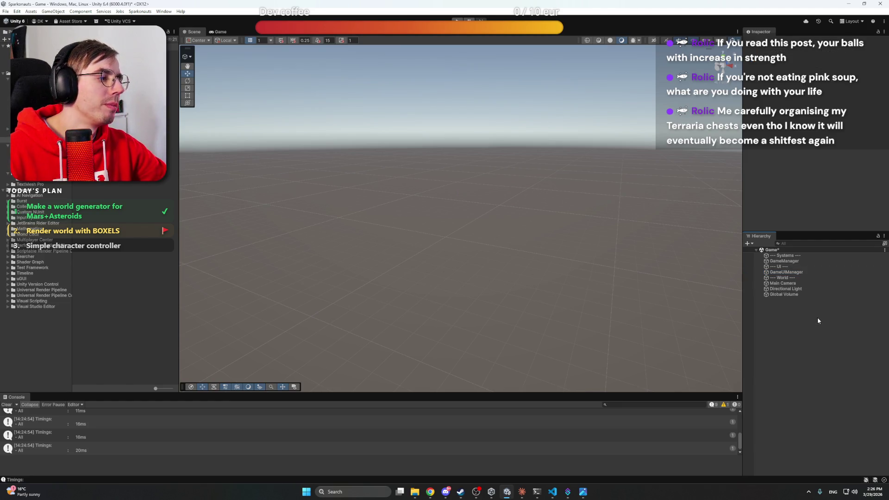
Browse the object creation menu without adding anything, then bring Claude Desktop forward
{"action": "right_click", "coordinate": [818, 317]}
{"action": "mouse_move", "coordinate": [814, 221]}
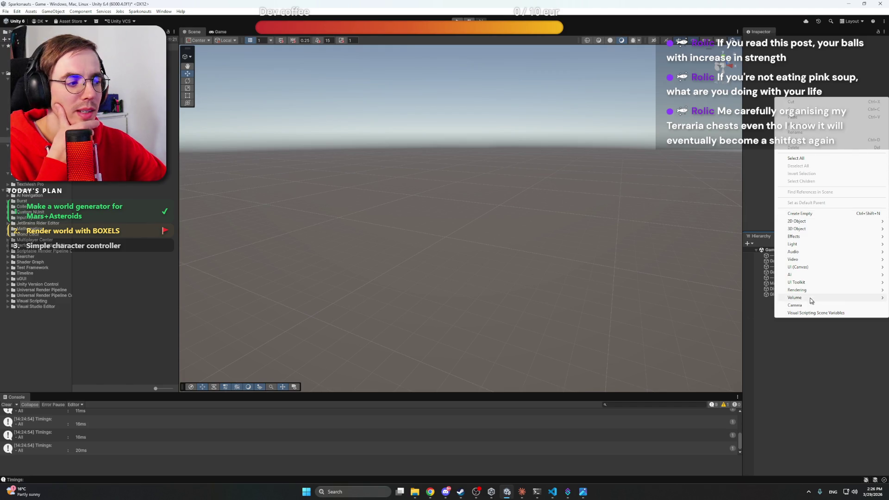
{"action": "left_click", "coordinate": [823, 367]}
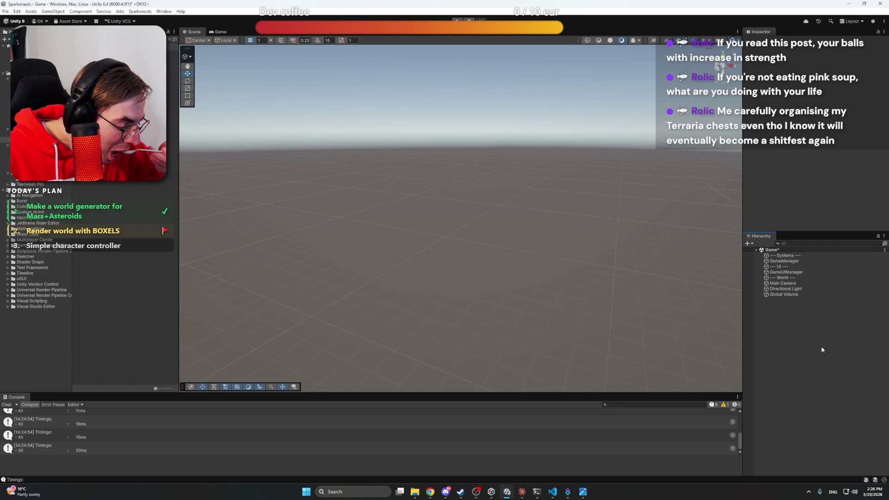
{"action": "left_click", "coordinate": [522, 493]}
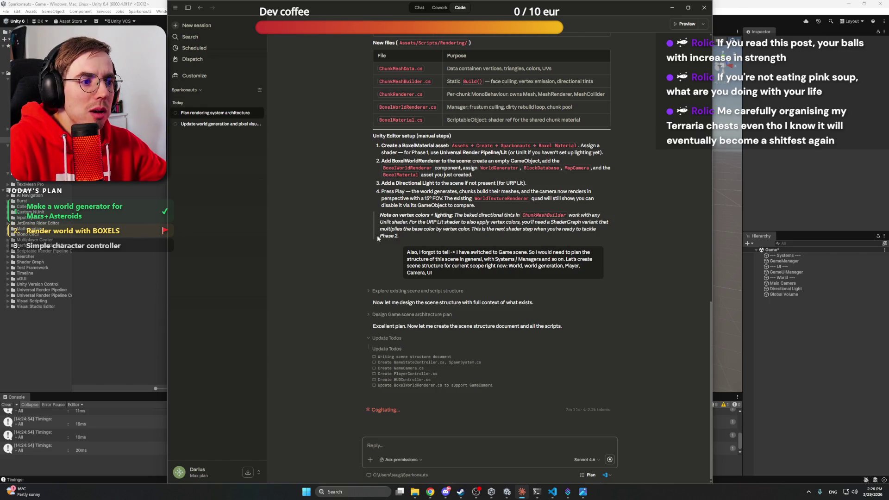
Follow Claude's progress creating the scene-structure files, briefly checking VS Code in between
{"action": "scroll", "coordinate": [342, 250], "scroll_direction": "up", "scroll_amount": 10}
{"action": "scroll", "coordinate": [342, 250], "scroll_direction": "down", "scroll_amount": 10}
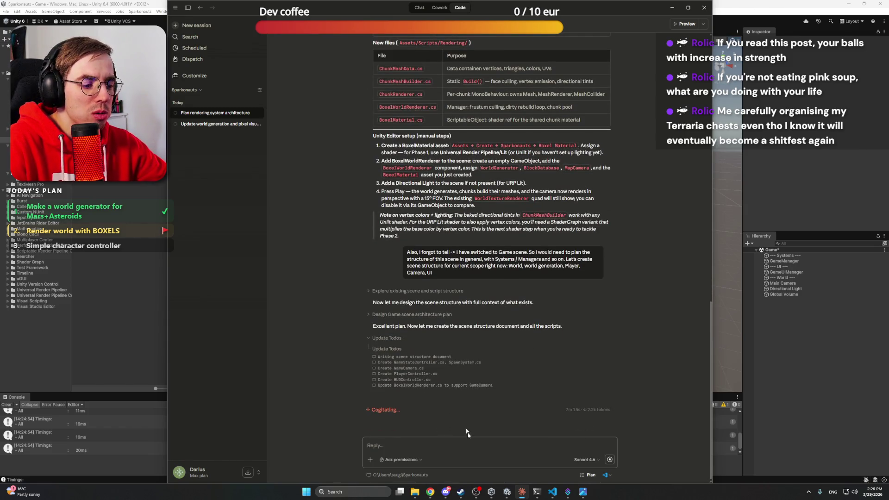
{"action": "left_click", "coordinate": [554, 492]}
{"action": "left_click", "coordinate": [522, 492]}
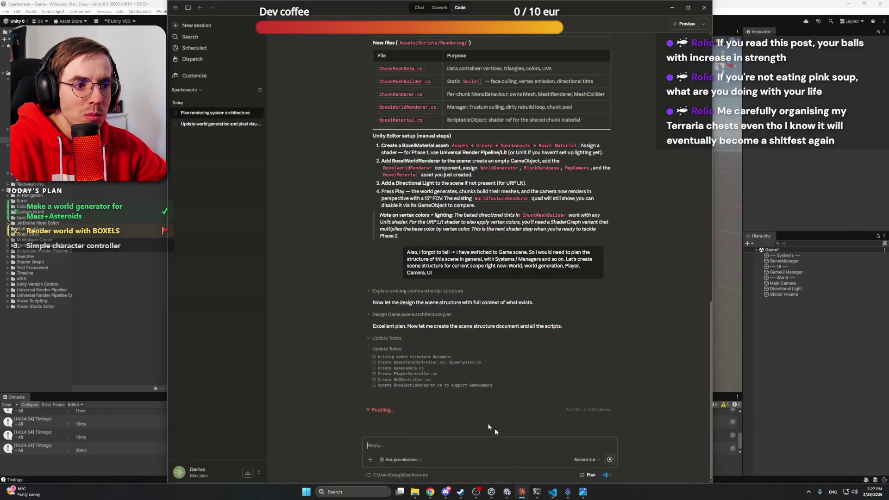
{"action": "scroll", "coordinate": [335, 240], "scroll_direction": "up", "scroll_amount": 4}
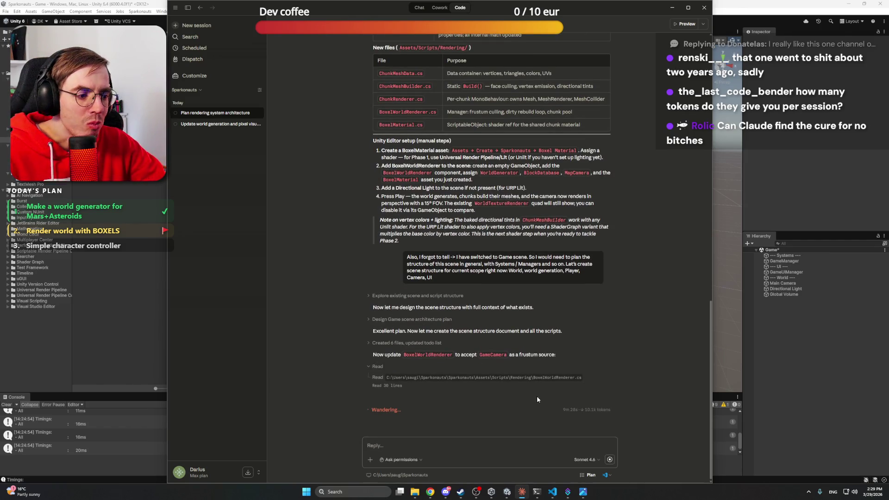
Search 'claude usage' in Chrome to check the 9% weekly plan usage, then close it
{"action": "key", "text": "alt+Tab"}
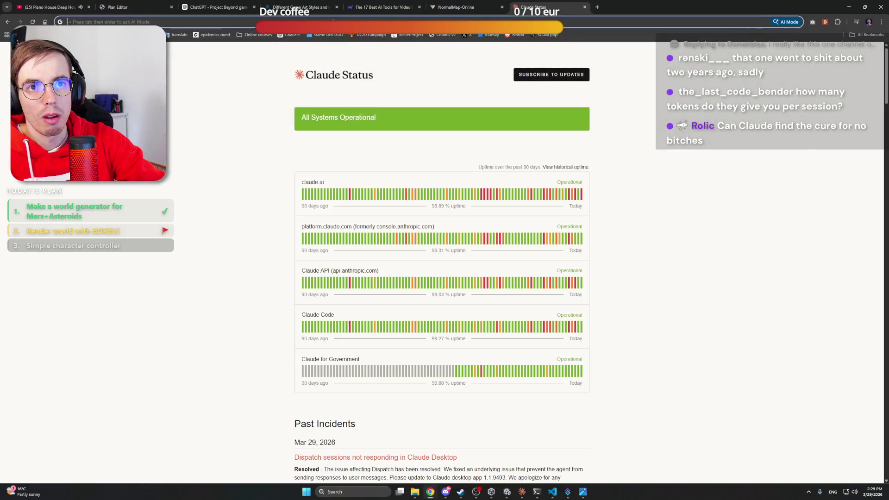
{"action": "type", "text": "claude usage"}
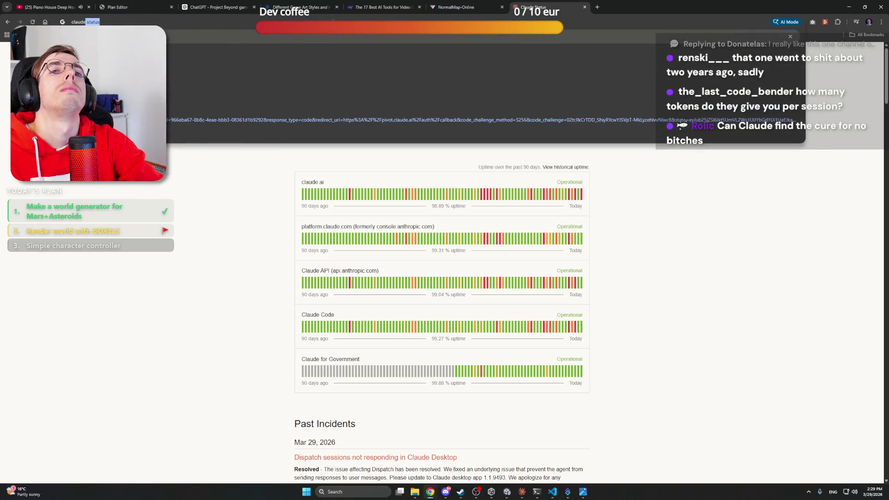
{"action": "key", "text": "Return"}
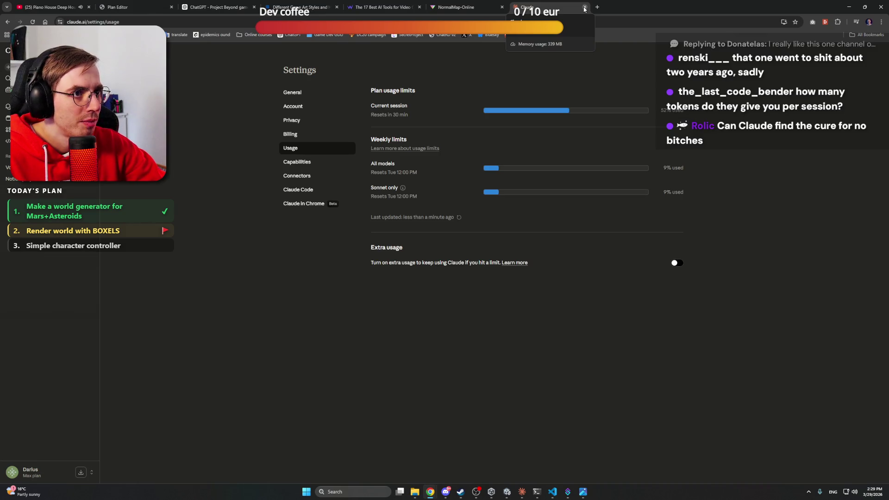
{"action": "left_click", "coordinate": [584, 8]}
{"action": "left_click", "coordinate": [849, 6]}
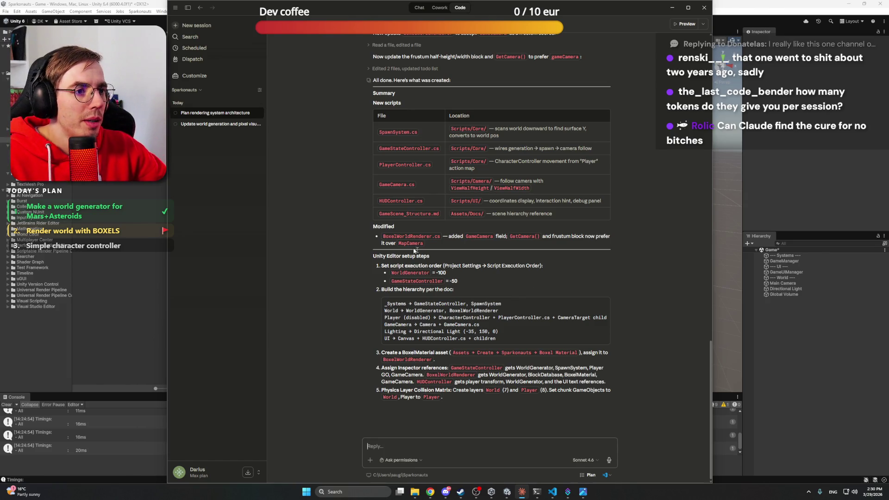
Scroll through Claude's 'All done' summary of the new scripts and Unity setup steps
{"action": "scroll", "coordinate": [380, 231], "scroll_direction": "up", "scroll_amount": 3}
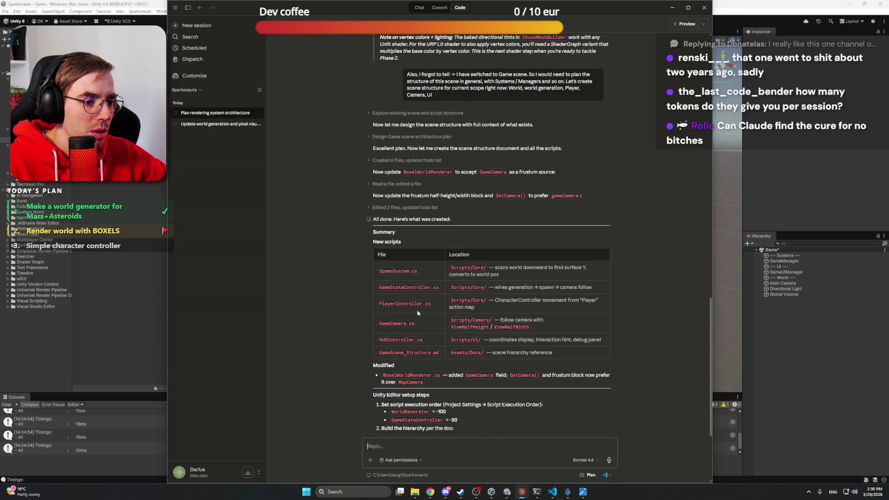
{"action": "scroll", "coordinate": [418, 313], "scroll_direction": "down", "scroll_amount": 3}
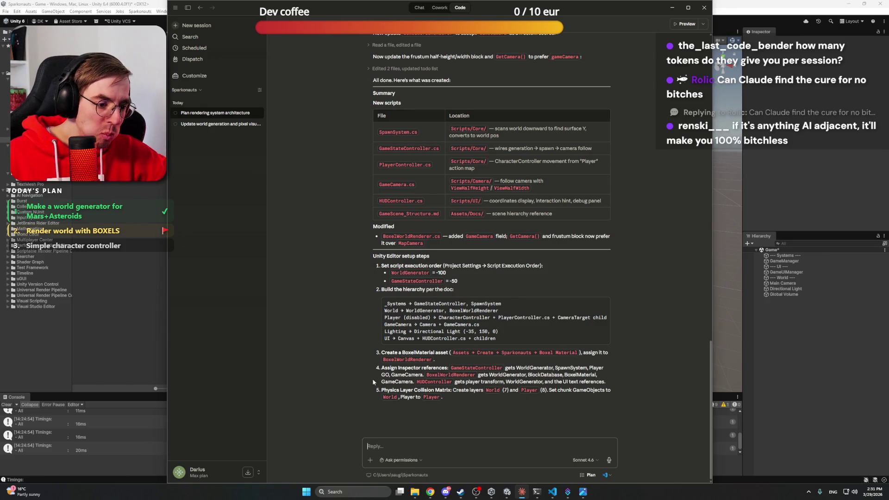
Hide Discord, preview the open Explorer windows, and switch back to the Unity editor
{"action": "left_click", "coordinate": [447, 493]}
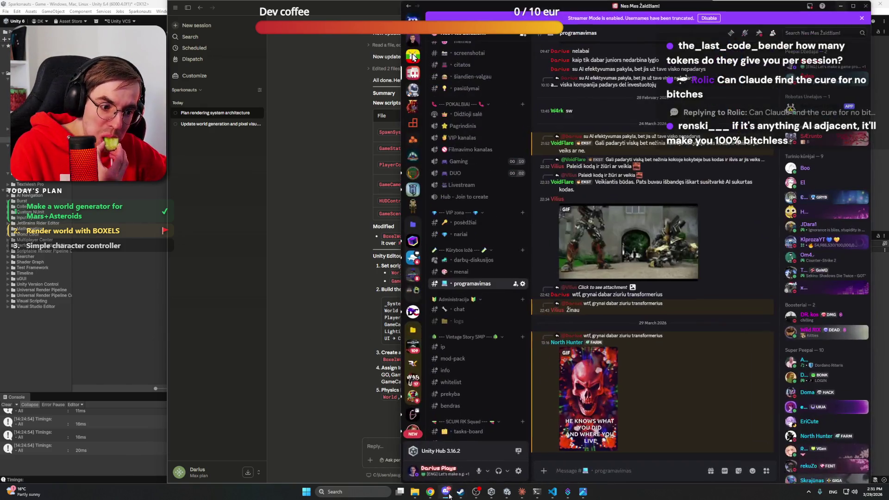
{"action": "left_click", "coordinate": [447, 493]}
{"action": "mouse_move", "coordinate": [415, 492]}
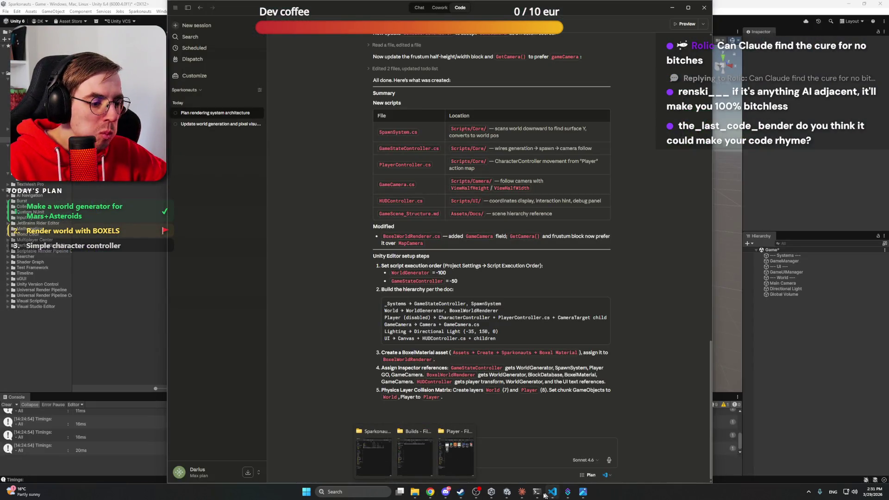
{"action": "left_click", "coordinate": [507, 492]}
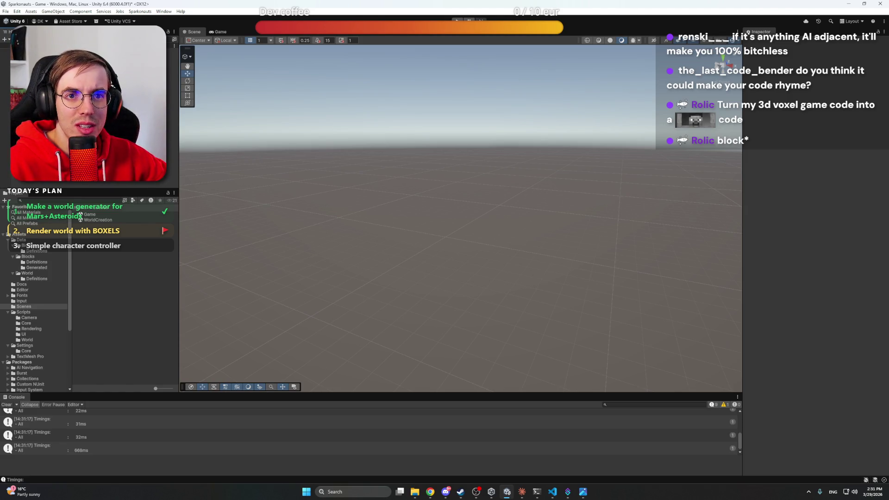
{"action": "left_click", "coordinate": [35, 313]}
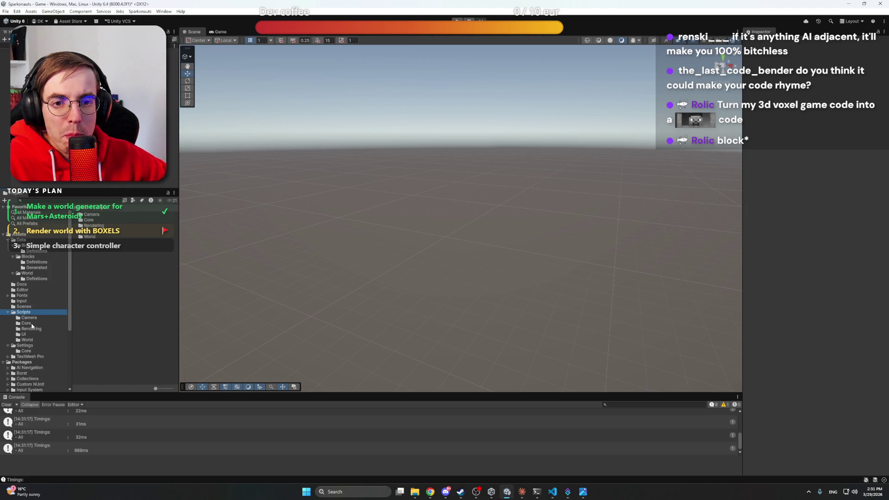
{"action": "left_click", "coordinate": [27, 285]}
{"action": "double_click", "coordinate": [115, 219]}
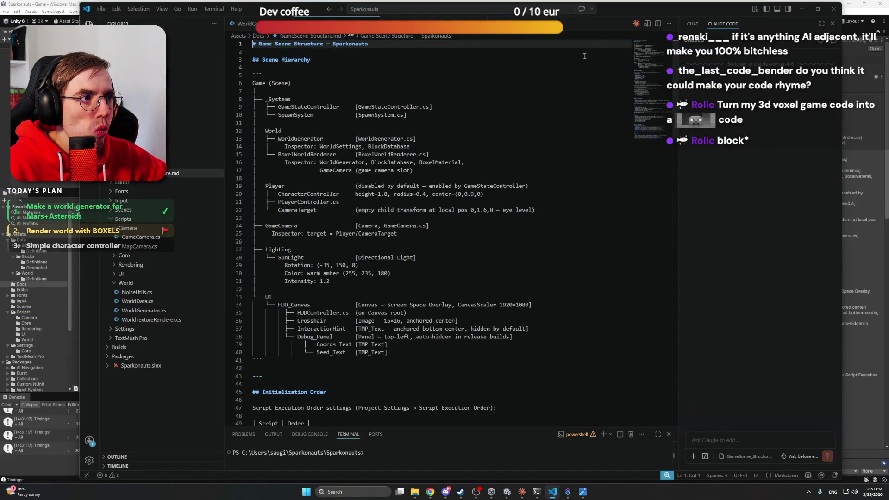
{"action": "left_click", "coordinate": [647, 23]}
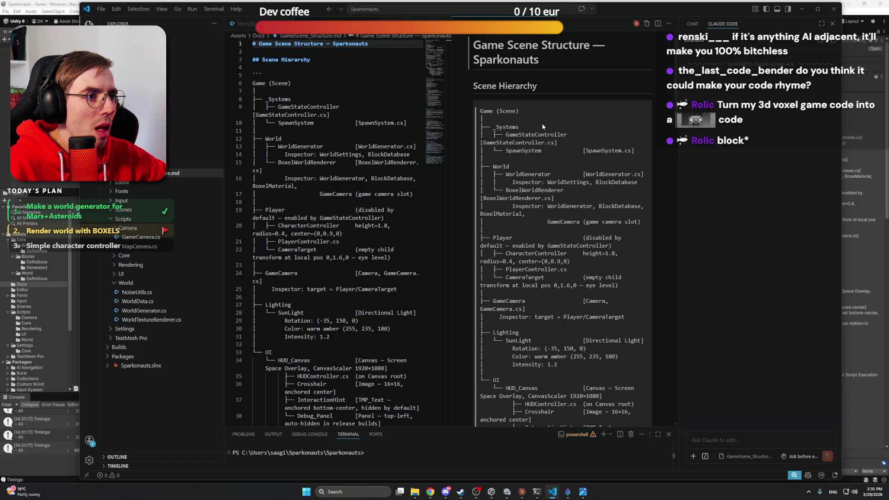
{"action": "scroll", "coordinate": [542, 123], "scroll_direction": "down", "scroll_amount": 3}
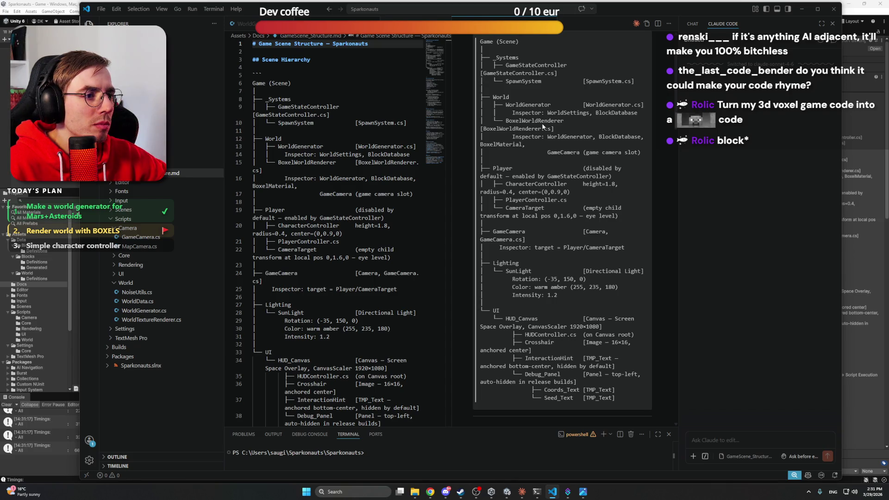
{"action": "scroll", "coordinate": [542, 126], "scroll_direction": "down", "scroll_amount": 9}
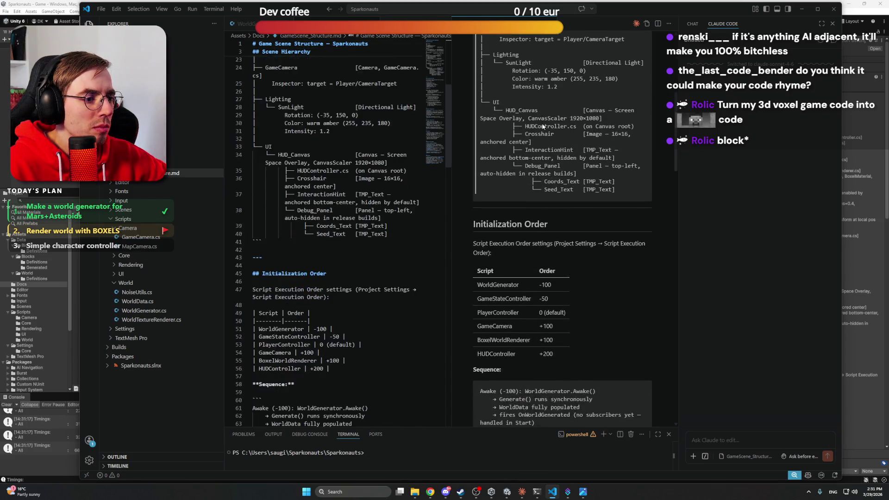
{"action": "scroll", "coordinate": [544, 126], "scroll_direction": "down", "scroll_amount": 3}
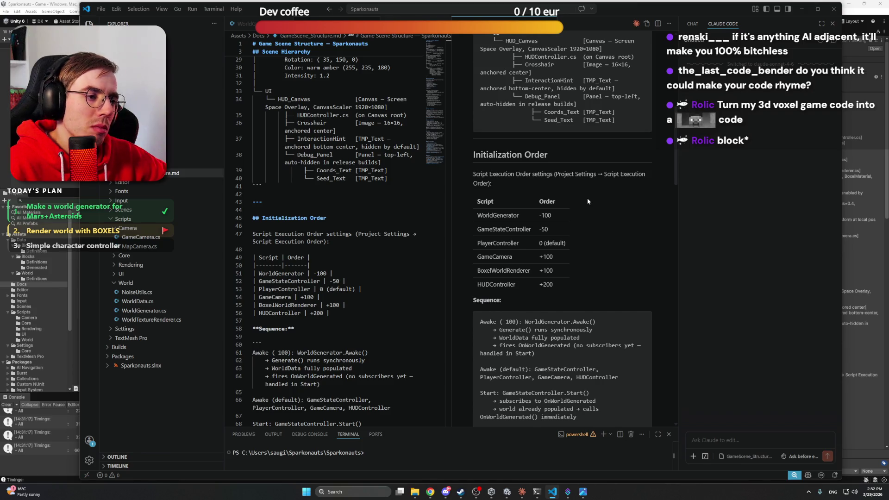
{"action": "scroll", "coordinate": [587, 198], "scroll_direction": "down", "scroll_amount": 4}
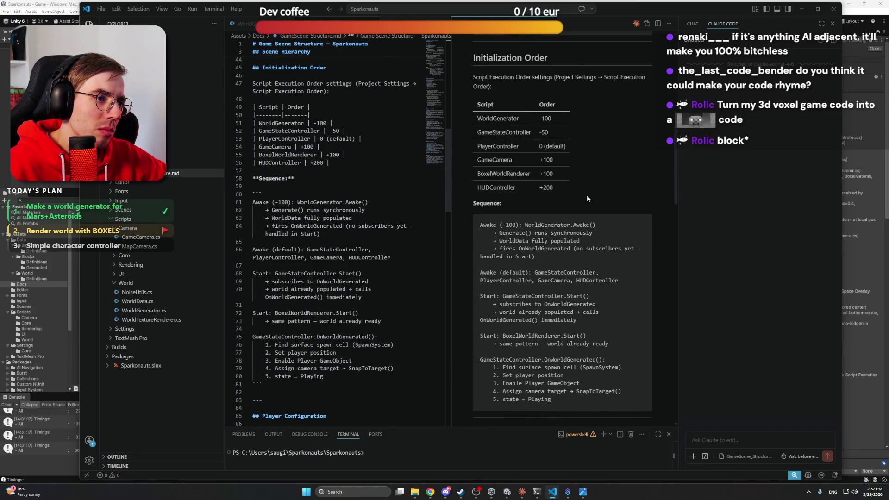
{"action": "scroll", "coordinate": [586, 198], "scroll_direction": "down", "scroll_amount": 10}
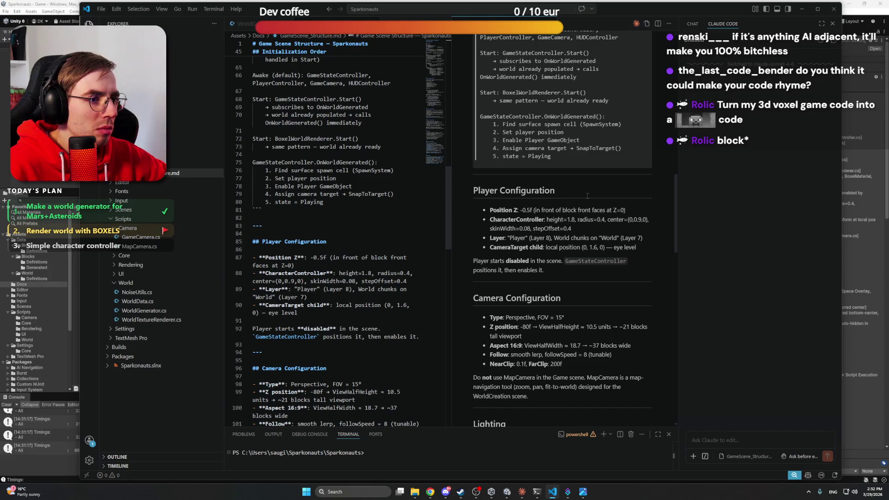
{"action": "scroll", "coordinate": [582, 196], "scroll_direction": "down", "scroll_amount": 8}
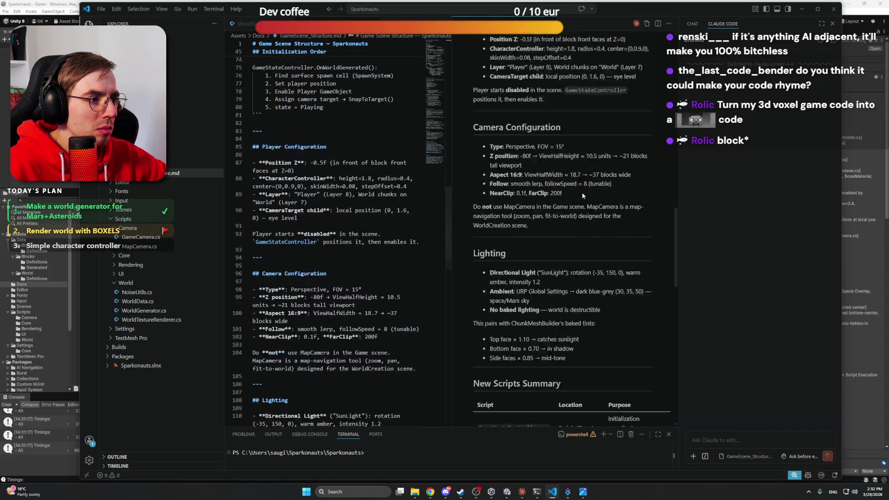
{"action": "scroll", "coordinate": [583, 194], "scroll_direction": "down", "scroll_amount": 10}
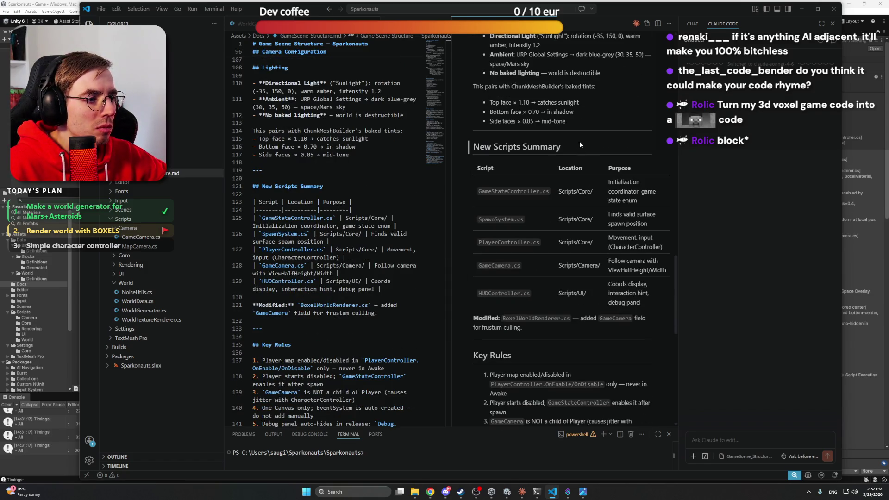
{"action": "scroll", "coordinate": [579, 144], "scroll_direction": "down", "scroll_amount": 8}
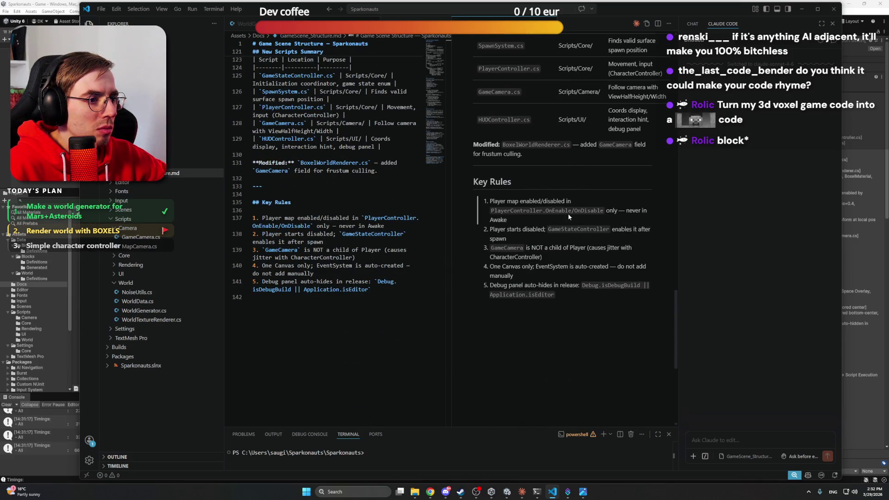
{"action": "scroll", "coordinate": [568, 216], "scroll_direction": "up", "scroll_amount": 20}
{"action": "scroll", "coordinate": [569, 216], "scroll_direction": "up", "scroll_amount": 10}
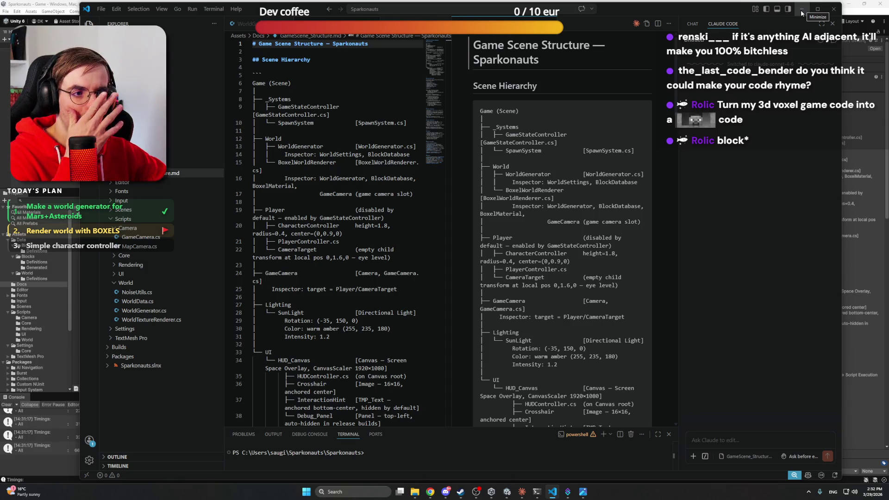
Minimize VS Code and browse the Core, Rendering, UI and World script folders, ending on Camera
{"action": "left_click", "coordinate": [801, 10]}
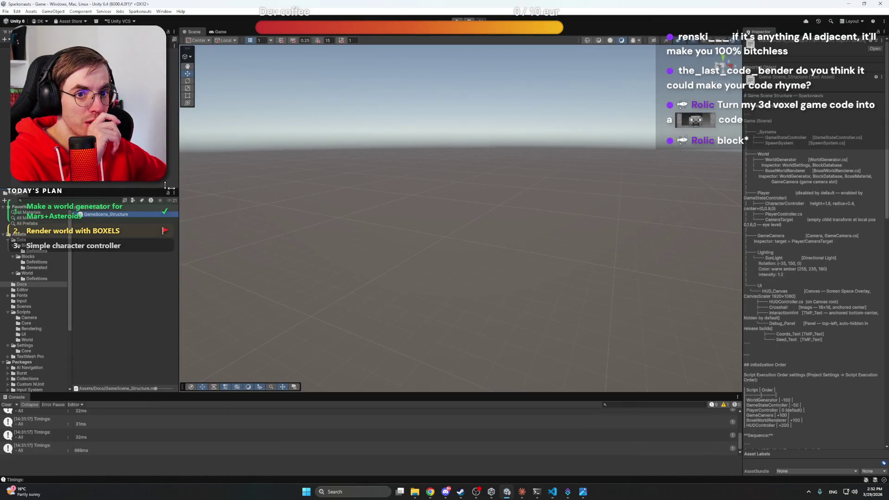
{"action": "left_click", "coordinate": [32, 323]}
{"action": "left_click", "coordinate": [30, 329]}
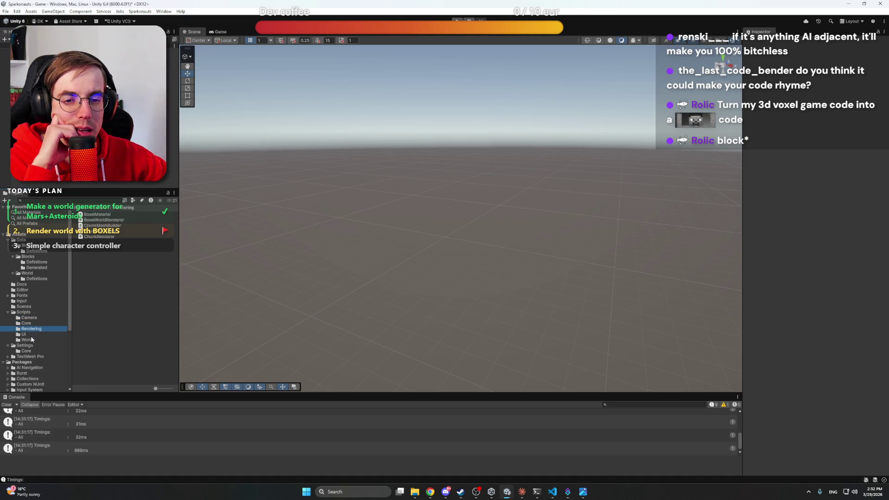
{"action": "left_click", "coordinate": [30, 334]}
{"action": "left_click", "coordinate": [31, 340]}
{"action": "left_click", "coordinate": [31, 335]}
{"action": "left_click", "coordinate": [31, 341]}
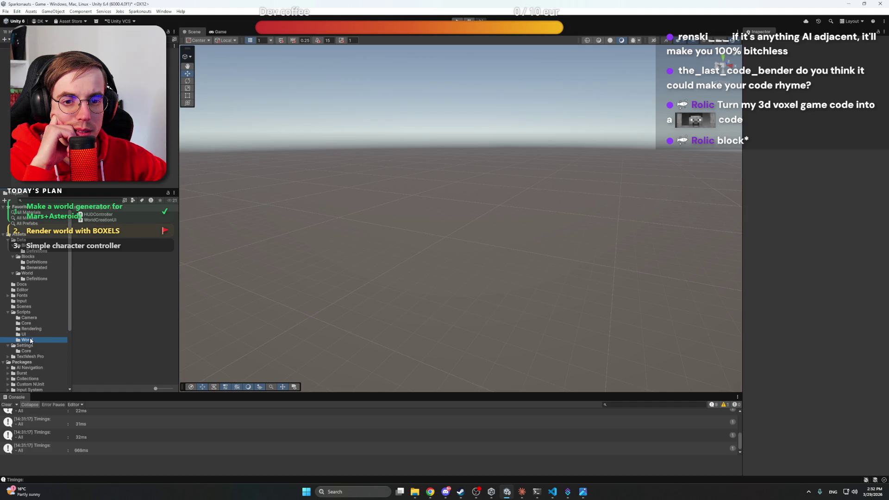
{"action": "left_click", "coordinate": [31, 336]}
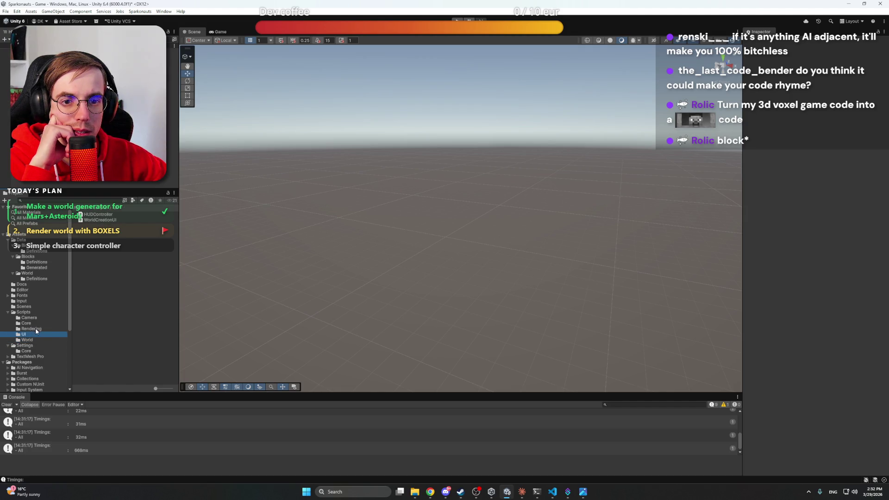
{"action": "left_click", "coordinate": [34, 328]}
{"action": "left_click", "coordinate": [33, 323]}
{"action": "left_click", "coordinate": [37, 318]}
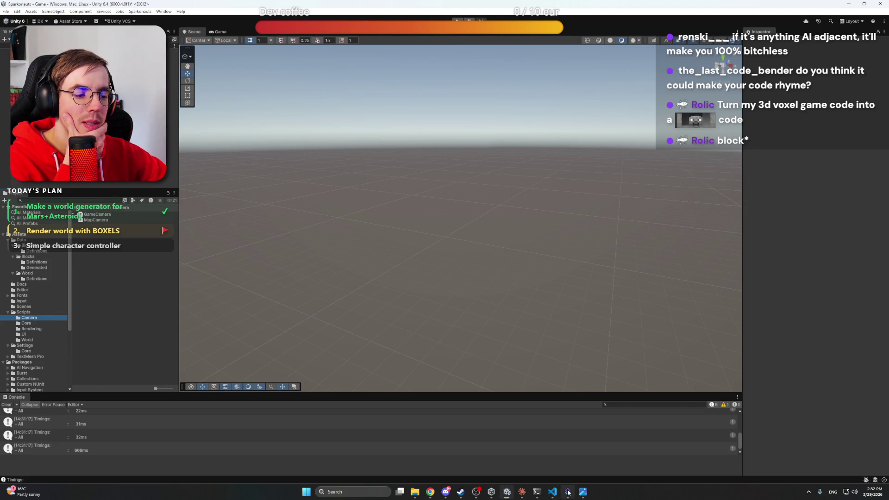
Switch to Claude Desktop and scroll back to the rendering changes summary and Unity setup steps
{"action": "mouse_move", "coordinate": [522, 494]}
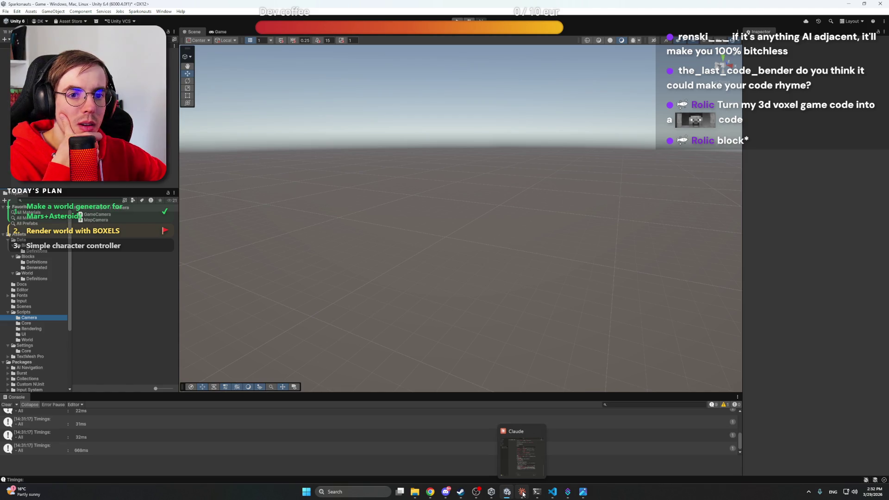
{"action": "left_click", "coordinate": [522, 493]}
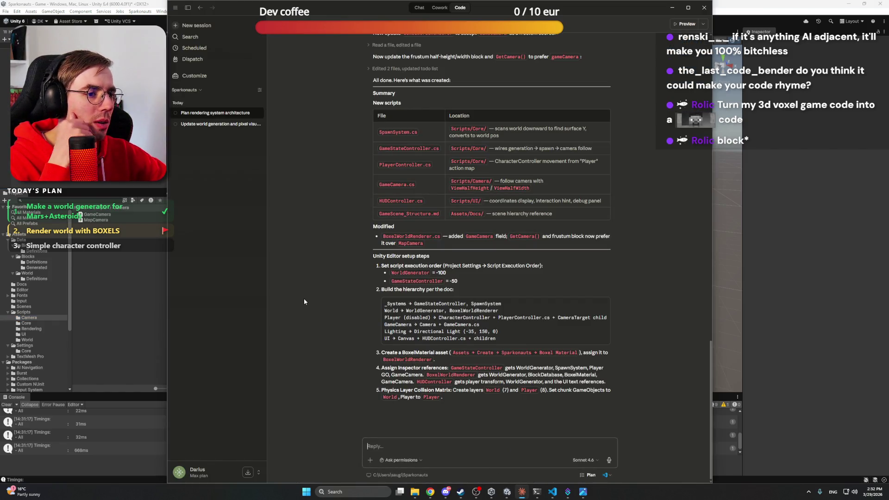
{"action": "scroll", "coordinate": [305, 298], "scroll_direction": "up", "scroll_amount": 7}
{"action": "scroll", "coordinate": [306, 296], "scroll_direction": "up", "scroll_amount": 3}
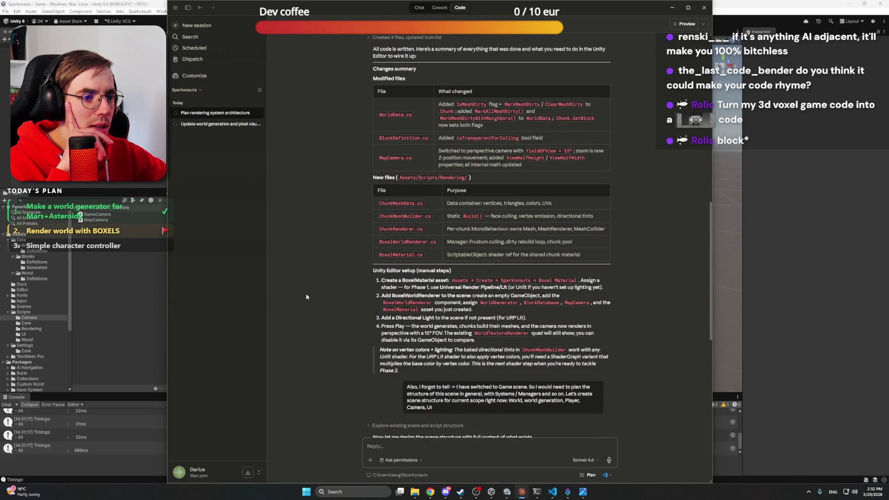
{"action": "scroll", "coordinate": [306, 296], "scroll_direction": "down", "scroll_amount": 2}
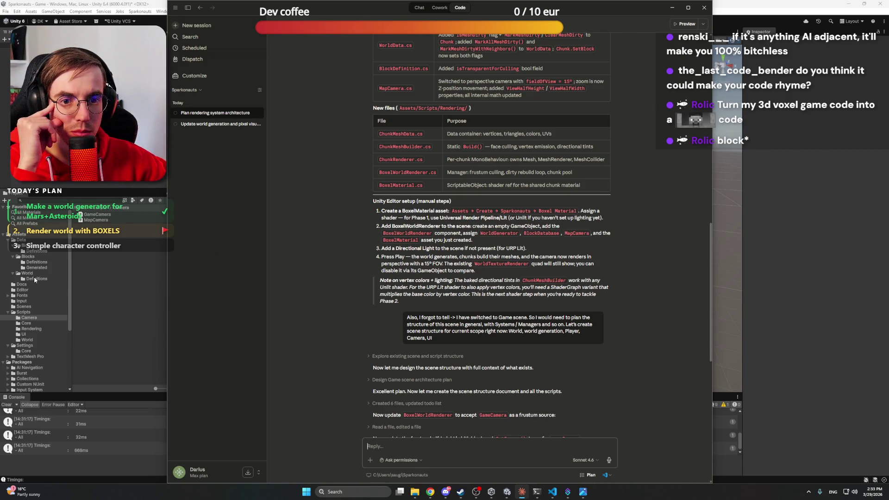
Create a new 'Materials' folder under Assets in Unity's Project panel
{"action": "left_click", "coordinate": [21, 239]}
{"action": "left_click", "coordinate": [8, 239]}
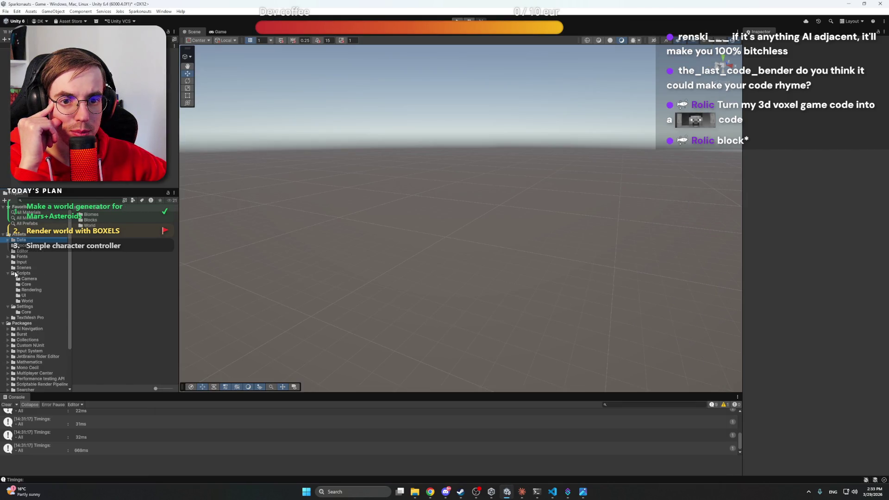
{"action": "left_click", "coordinate": [18, 234]}
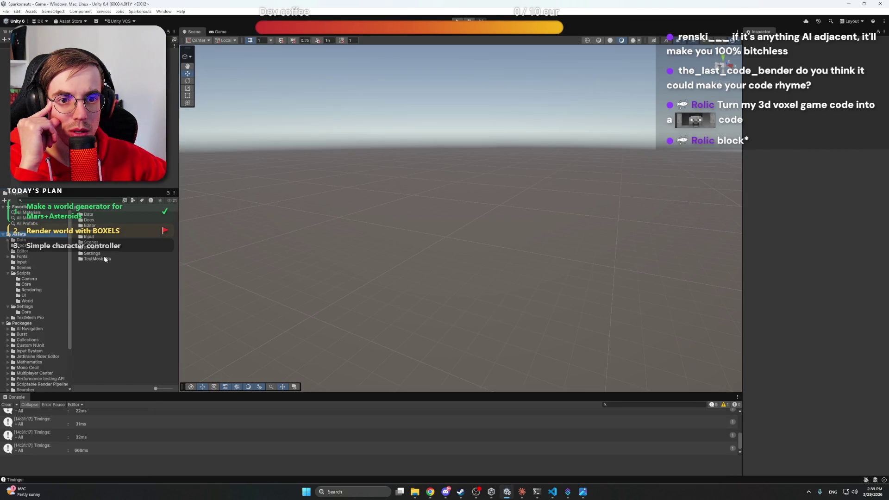
{"action": "right_click", "coordinate": [113, 276]}
{"action": "mouse_move", "coordinate": [147, 283]}
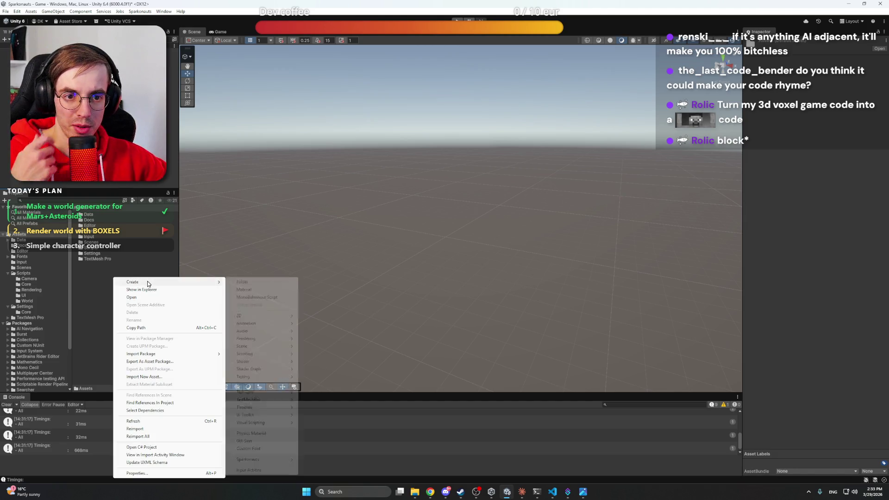
{"action": "left_click", "coordinate": [266, 283]}
{"action": "type", "text": "Materials"}
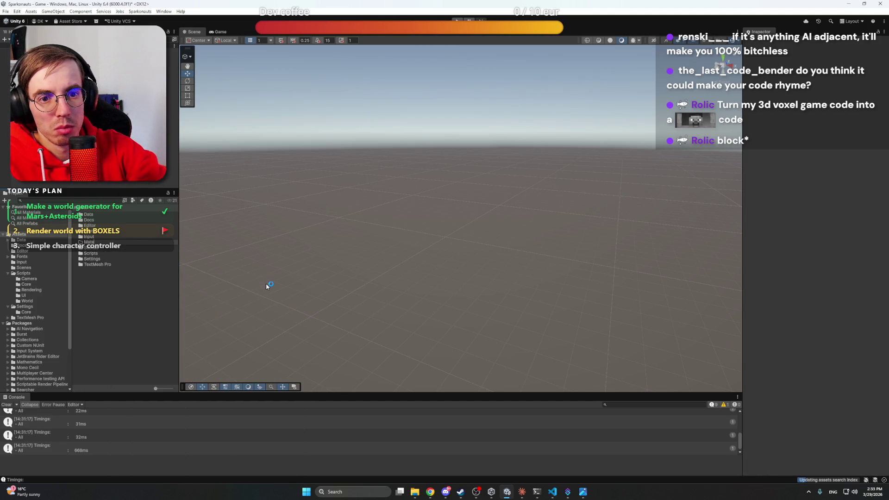
{"action": "key", "text": "Return"}
Create a new BoxelMaterial asset inside the Materials folder
{"action": "double_click", "coordinate": [102, 242]}
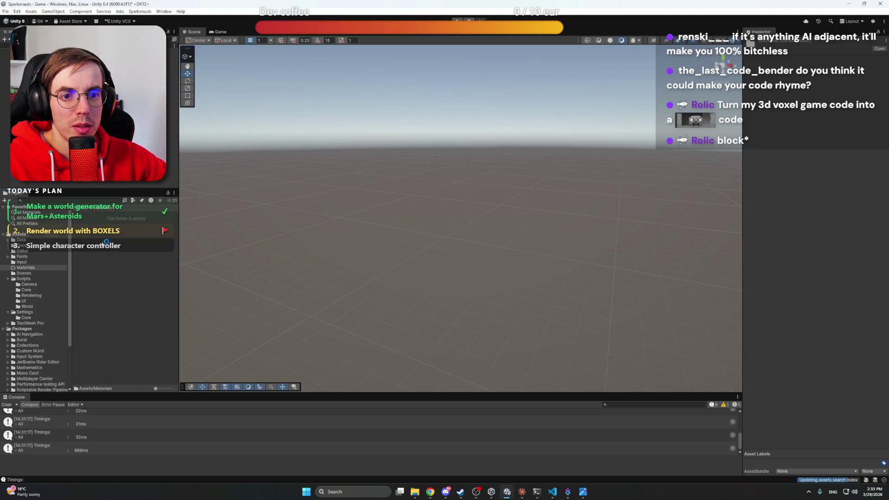
{"action": "right_click", "coordinate": [108, 243]}
{"action": "mouse_move", "coordinate": [139, 246]}
{"action": "mouse_move", "coordinate": [276, 424]}
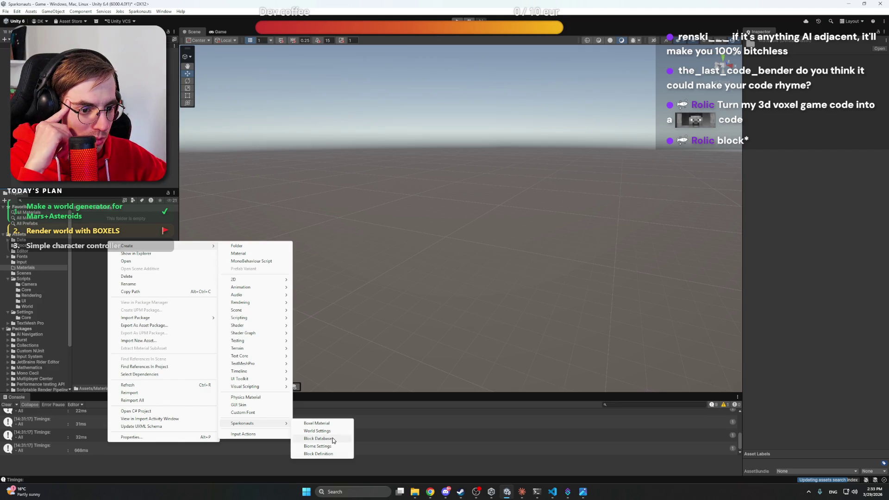
{"action": "left_click", "coordinate": [329, 424]}
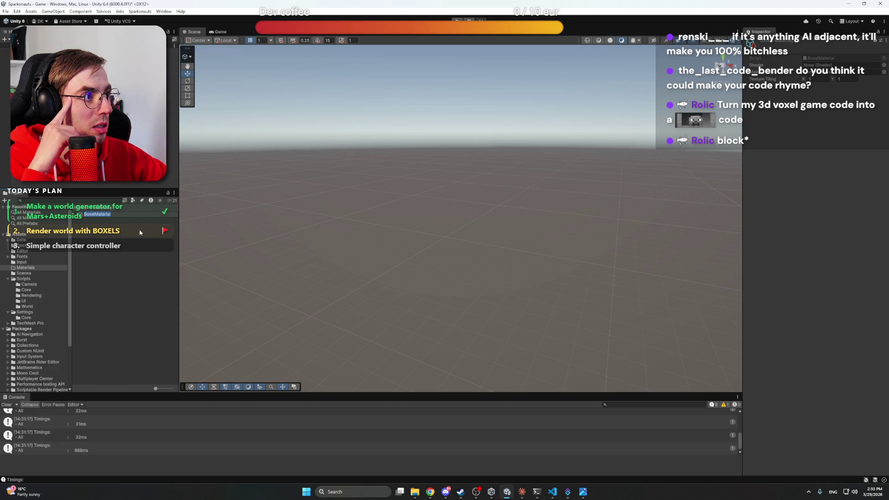
Open BoxelMaterial's shader picker, move it to the centre, and browse the available shaders
{"action": "left_click", "coordinate": [884, 70]}
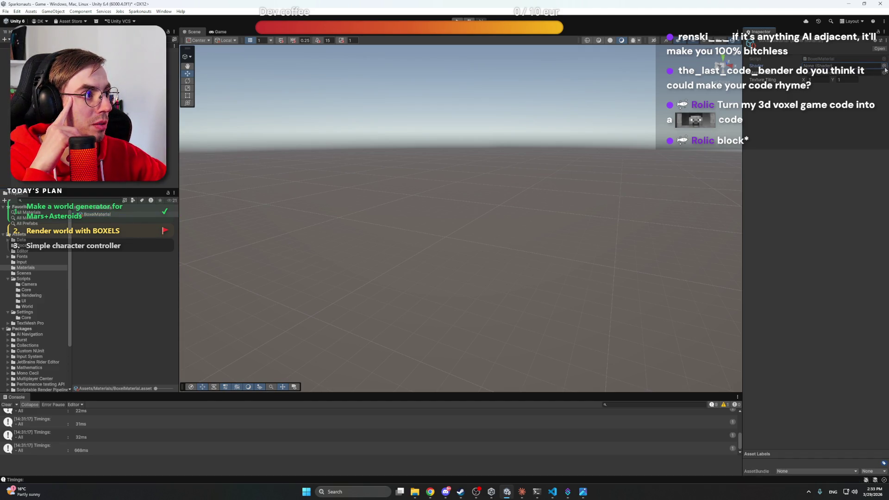
{"action": "scroll", "coordinate": [811, 127], "scroll_direction": "down", "scroll_amount": 10}
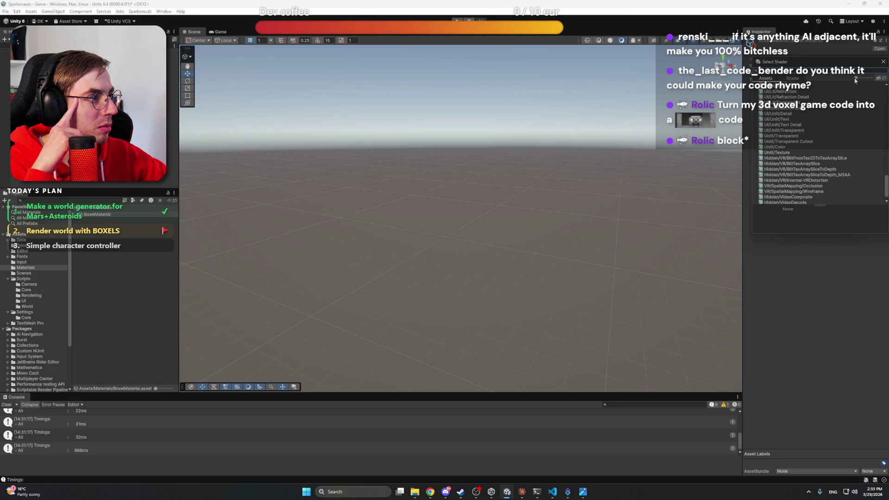
{"action": "mouse_move", "coordinate": [856, 78]}
{"action": "left_mouse_down"}
{"action": "mouse_move", "coordinate": [870, 78]}
{"action": "mouse_move", "coordinate": [845, 79]}
{"action": "left_mouse_up"}
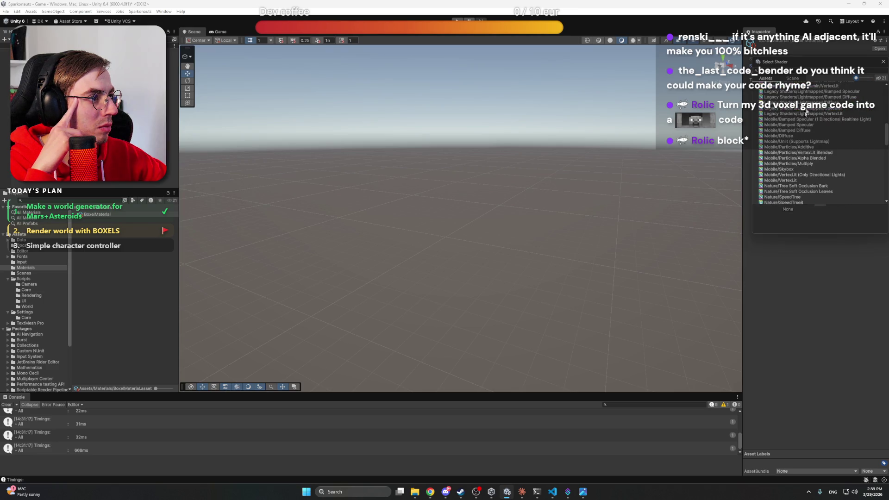
{"action": "scroll", "coordinate": [801, 137], "scroll_direction": "down", "scroll_amount": 5}
{"action": "scroll", "coordinate": [817, 143], "scroll_direction": "down", "scroll_amount": 10}
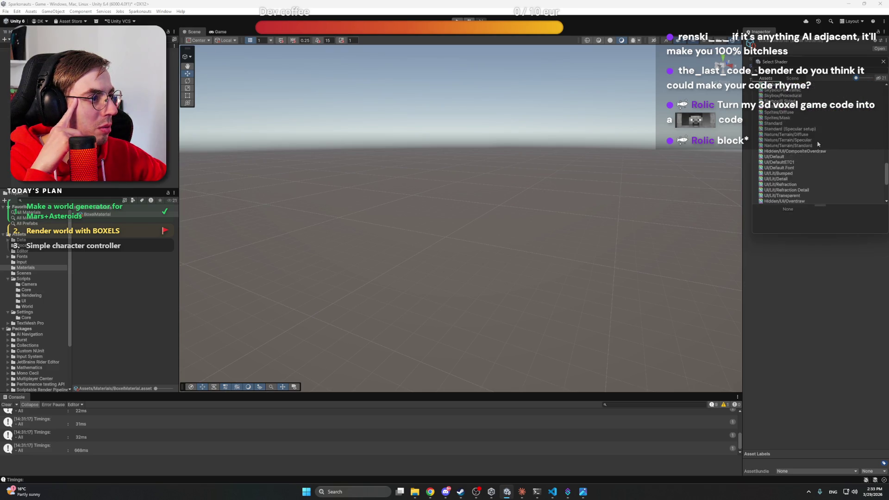
{"action": "scroll", "coordinate": [817, 150], "scroll_direction": "down", "scroll_amount": 1}
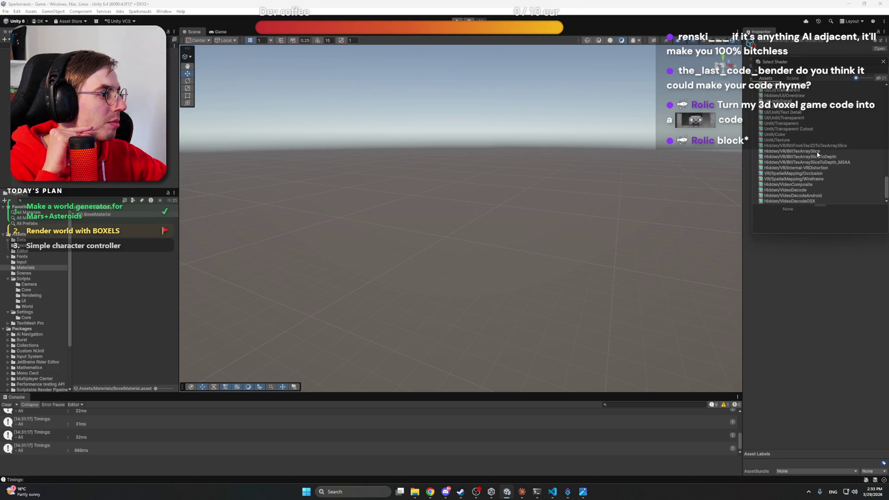
{"action": "scroll", "coordinate": [817, 157], "scroll_direction": "up", "scroll_amount": 15}
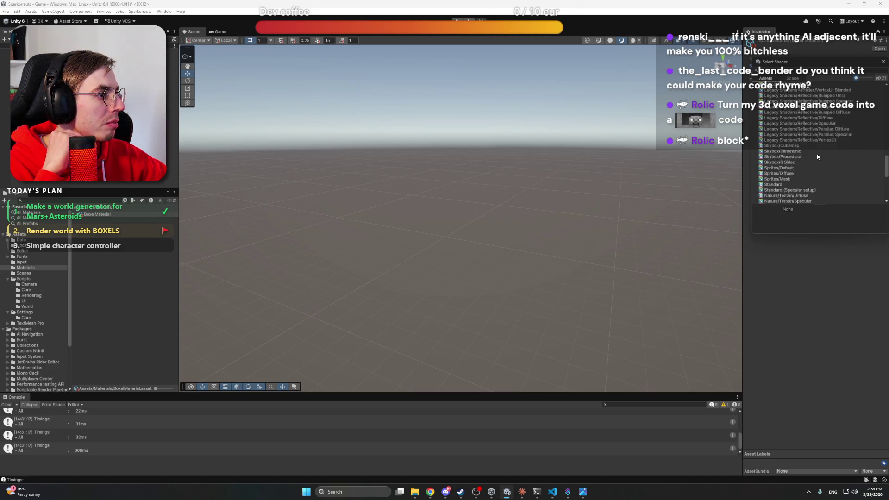
{"action": "scroll", "coordinate": [817, 157], "scroll_direction": "up", "scroll_amount": 10}
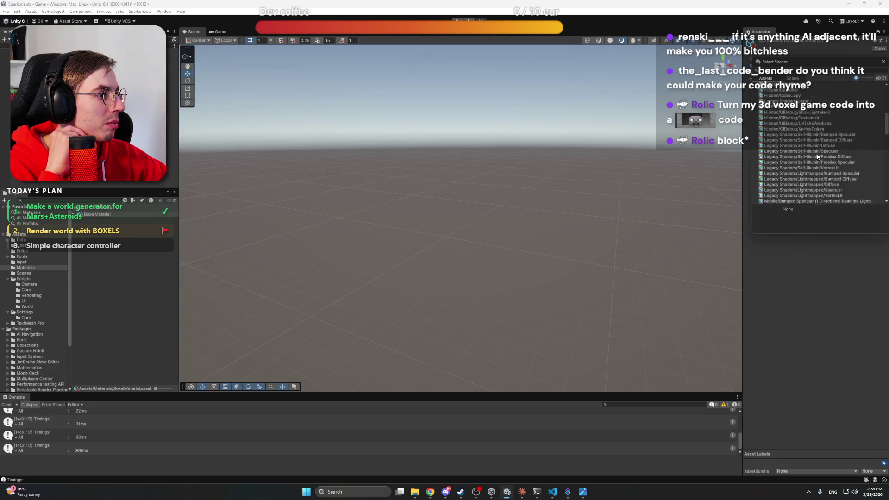
{"action": "scroll", "coordinate": [816, 157], "scroll_direction": "up", "scroll_amount": 3}
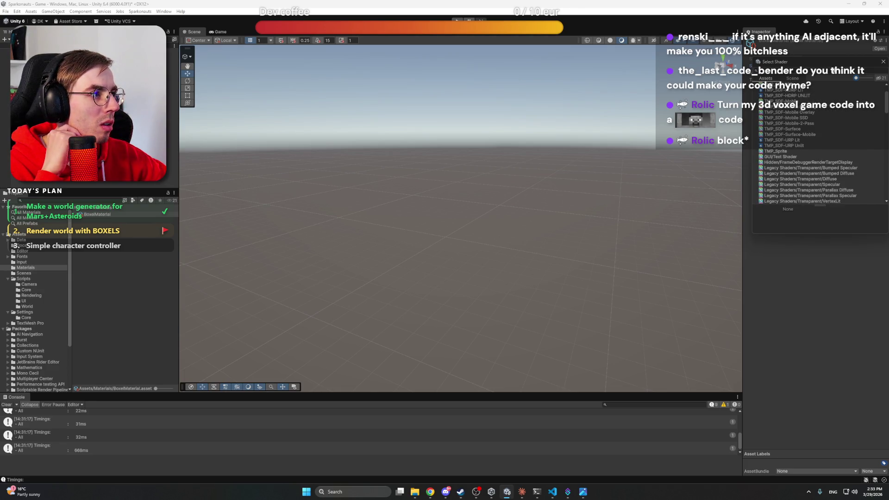
{"action": "left_click_drag", "start_coordinate": [816, 60], "coordinate": [520, 117]}
{"action": "scroll", "coordinate": [510, 186], "scroll_direction": "up", "scroll_amount": 1}
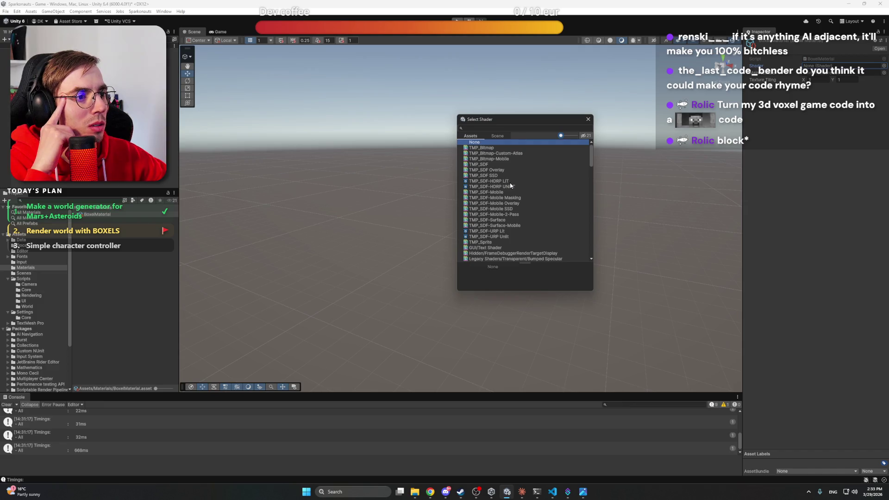
After a glance at Claude, reopen the shader picker and filter it by 'lit'
{"action": "left_click", "coordinate": [522, 493]}
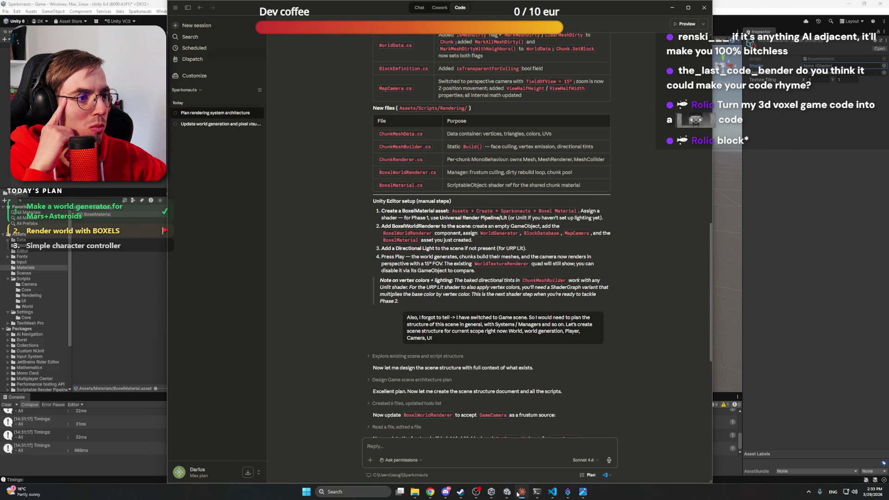
{"action": "left_click", "coordinate": [517, 494]}
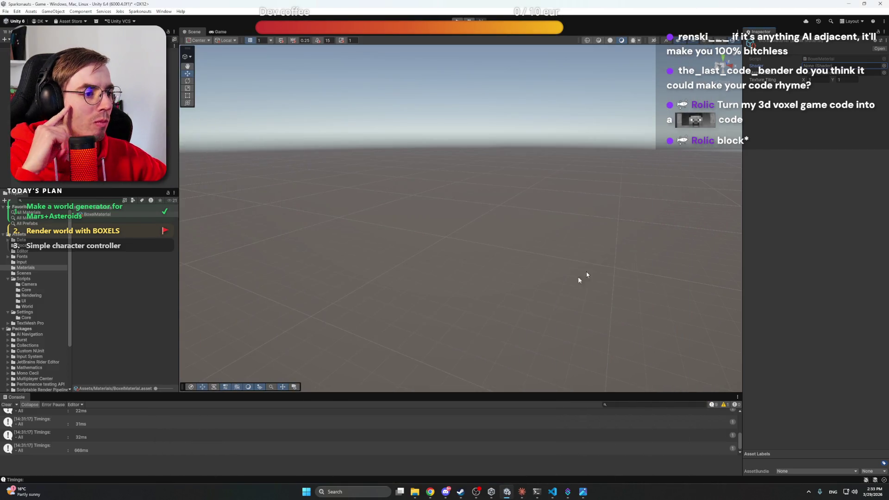
{"action": "left_click", "coordinate": [883, 66]}
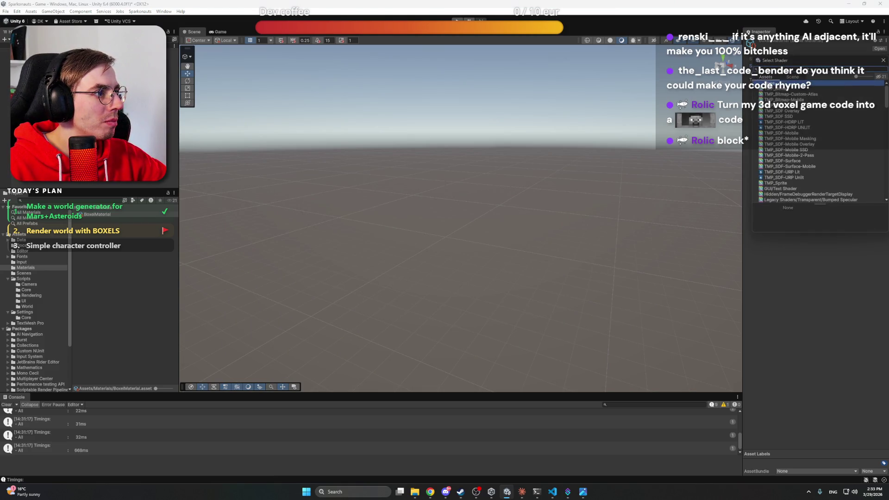
{"action": "left_click_drag", "start_coordinate": [813, 63], "coordinate": [471, 115]}
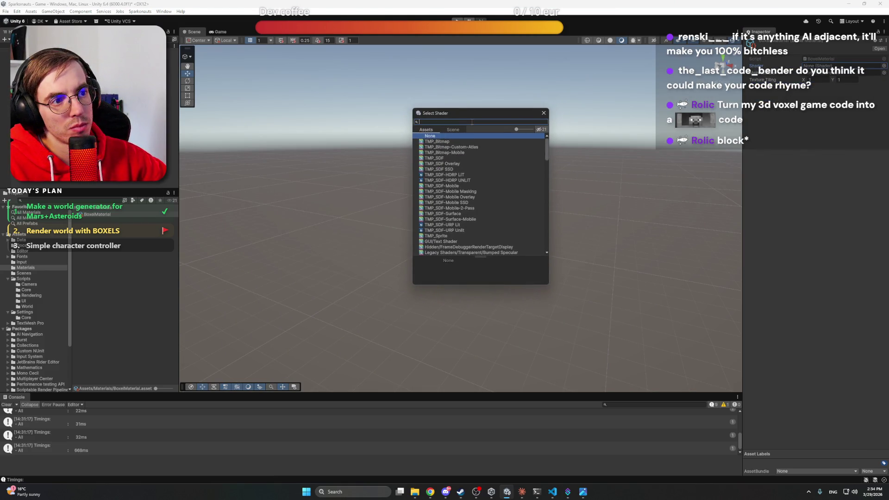
{"action": "type", "text": "lit"}
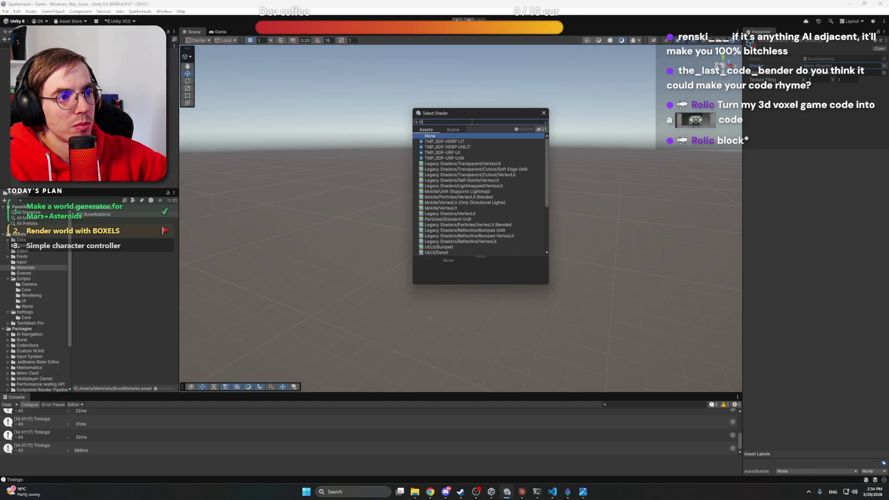
{"action": "scroll", "coordinate": [511, 190], "scroll_direction": "down", "scroll_amount": 5}
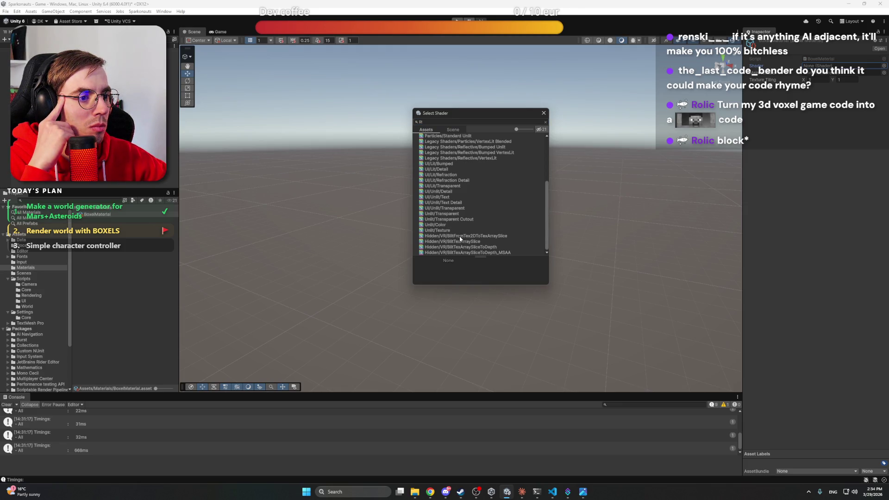
{"action": "left_click_drag", "start_coordinate": [546, 230], "coordinate": [542, 185]}
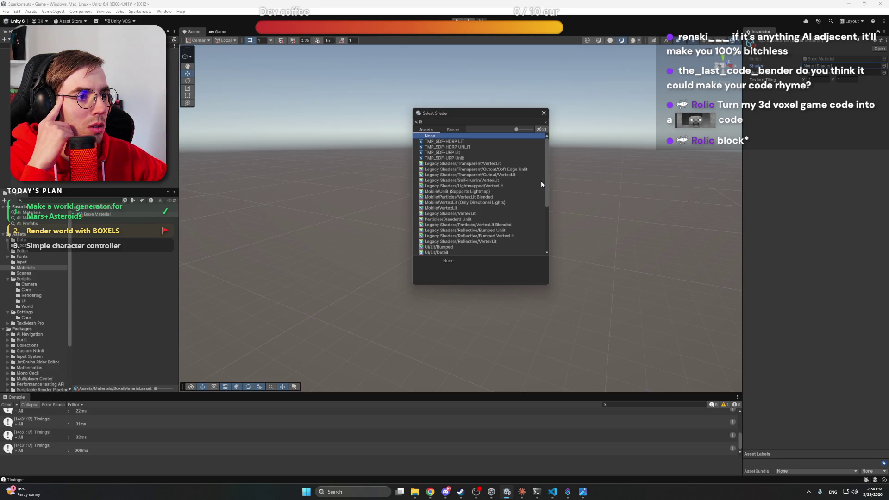
Try the TMP_SDF lit shaders and settle on TMP_SDF-URP Lit for the material
{"action": "left_click", "coordinate": [449, 142]}
{"action": "left_click", "coordinate": [451, 147]}
{"action": "left_click", "coordinate": [451, 152]}
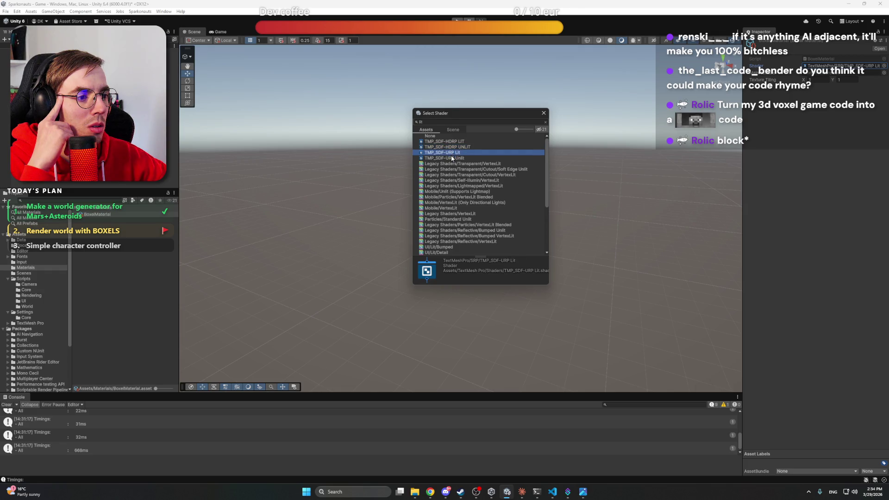
{"action": "left_click", "coordinate": [454, 158]}
{"action": "left_click", "coordinate": [459, 153]}
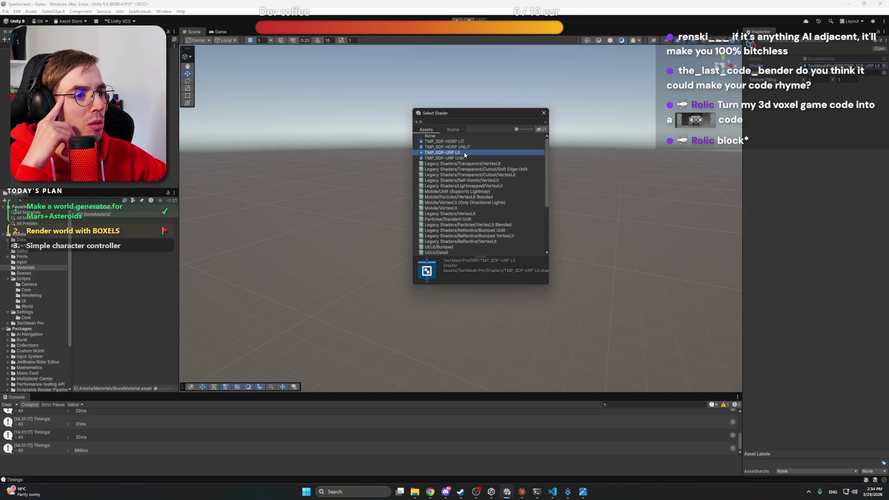
{"action": "left_click", "coordinate": [756, 162]}
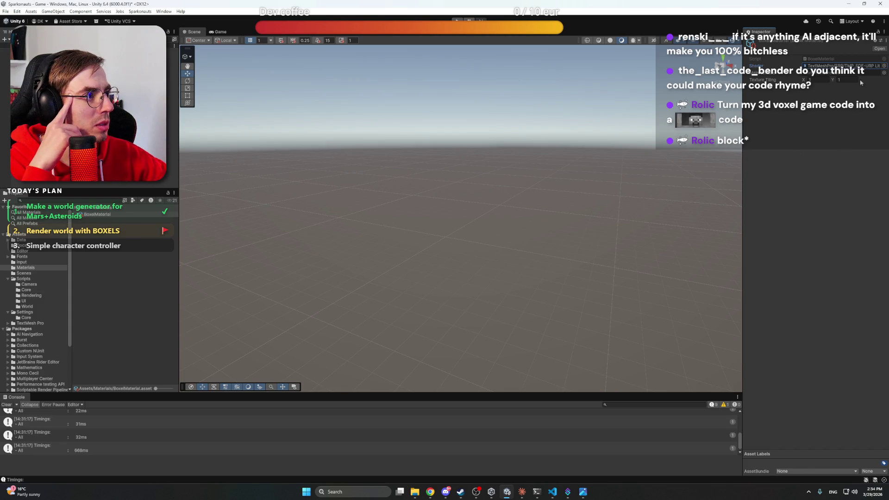
Reopen the shader picker, try the scene-only filter and a 'simple' search, then clear it
{"action": "left_click", "coordinate": [884, 65]}
{"action": "mouse_move", "coordinate": [831, 74]}
{"action": "left_mouse_down"}
{"action": "mouse_move", "coordinate": [778, 102]}
{"action": "mouse_move", "coordinate": [492, 112]}
{"action": "left_mouse_up"}
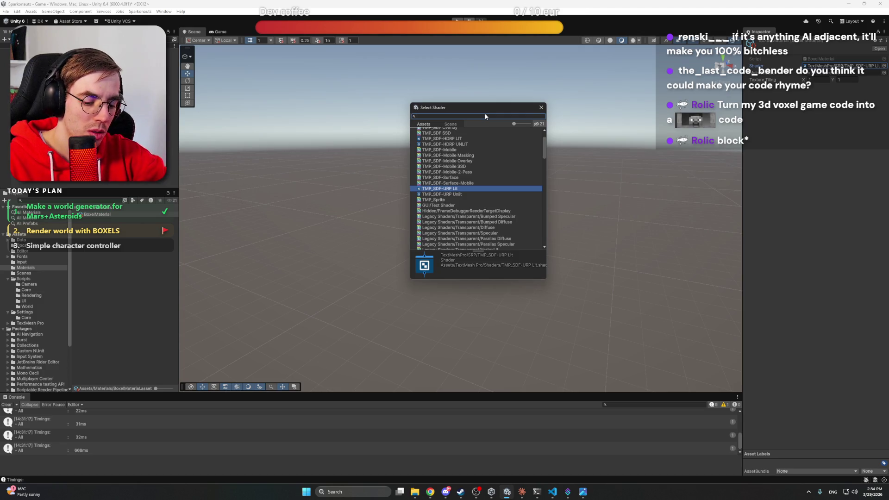
{"action": "scroll", "coordinate": [485, 116], "scroll_direction": "down", "scroll_amount": 5}
{"action": "scroll", "coordinate": [504, 196], "scroll_direction": "down", "scroll_amount": 5}
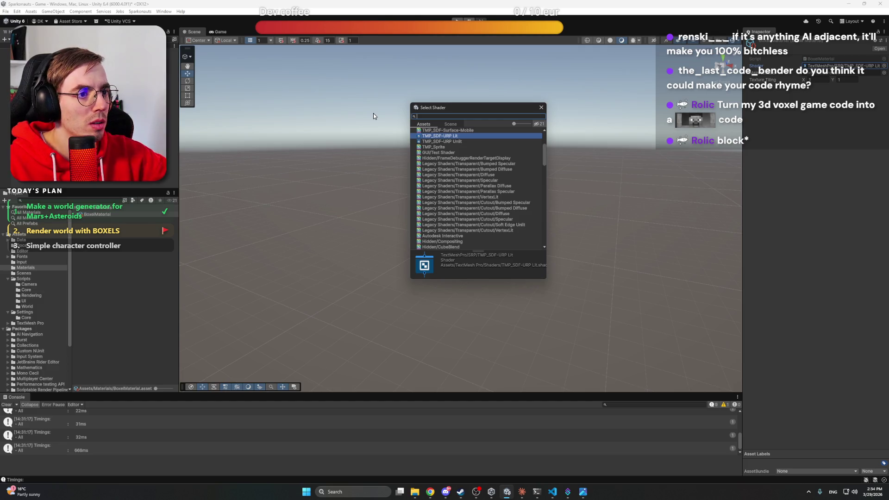
{"action": "left_click", "coordinate": [451, 124]}
{"action": "left_click", "coordinate": [423, 124]}
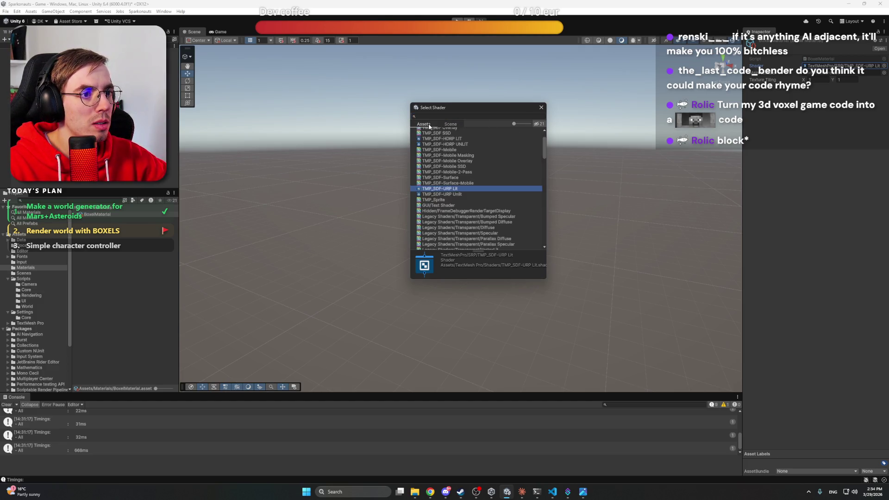
{"action": "scroll", "coordinate": [475, 169], "scroll_direction": "up", "scroll_amount": 3}
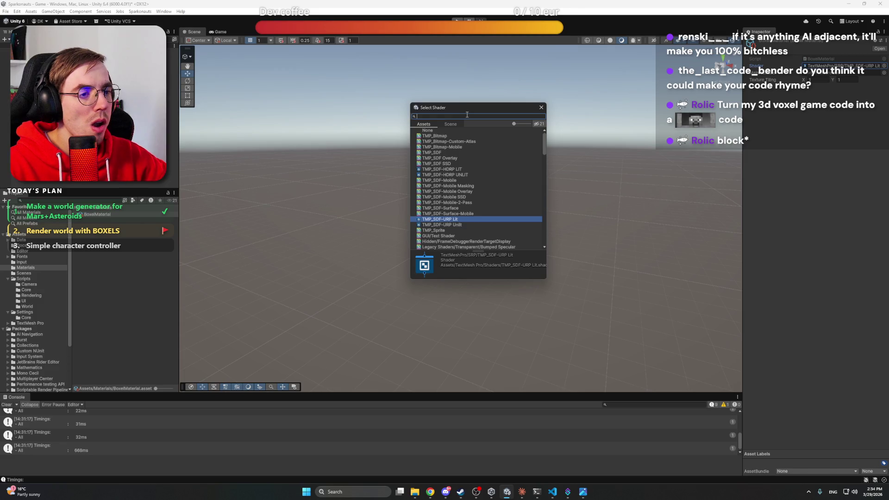
{"action": "type", "text": "simple"}
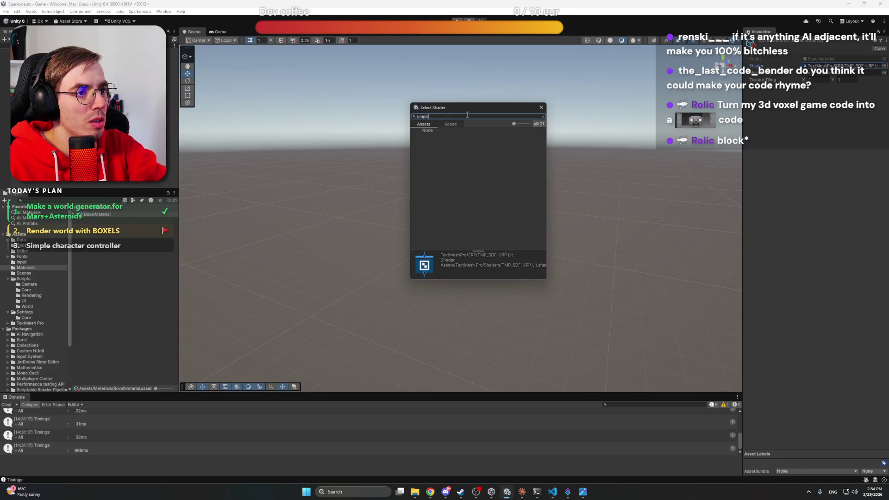
{"action": "key", "text": "ctrl+a"}
{"action": "key", "text": "BackSpace"}
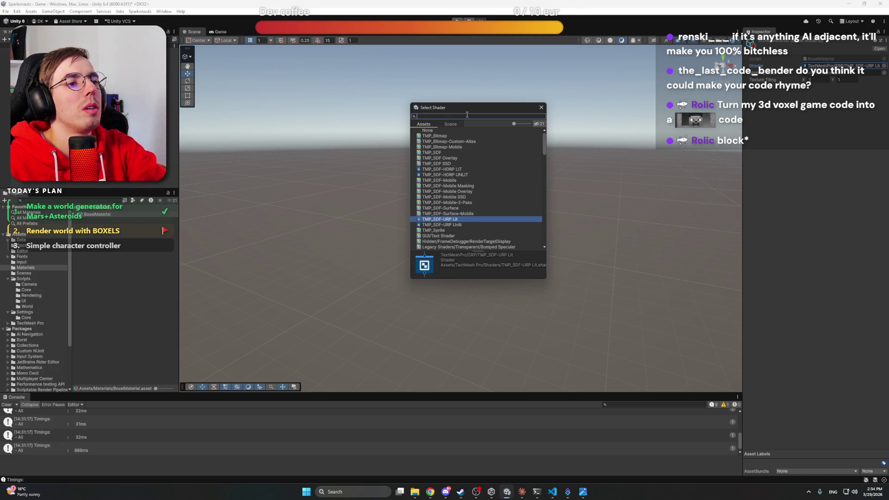
Scroll through the shader list and assign the Standard shader to BoxelMaterial
{"action": "scroll", "coordinate": [468, 192], "scroll_direction": "down", "scroll_amount": 4}
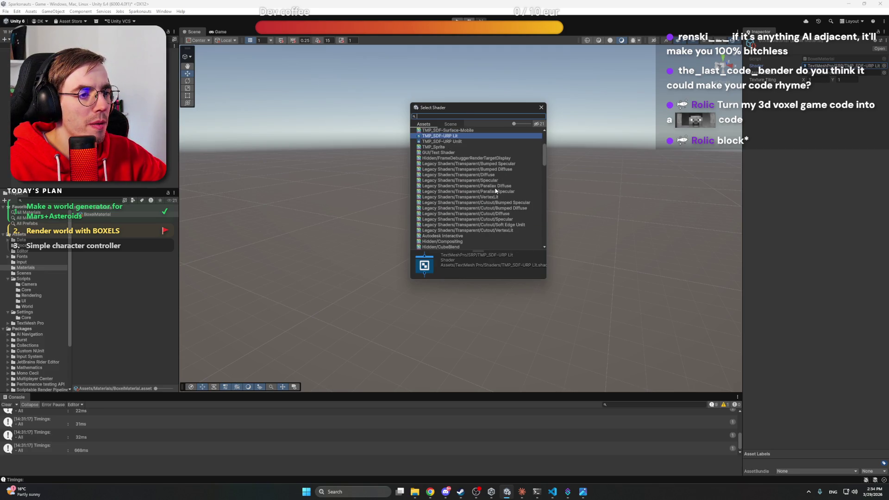
{"action": "scroll", "coordinate": [495, 189], "scroll_direction": "down", "scroll_amount": 5}
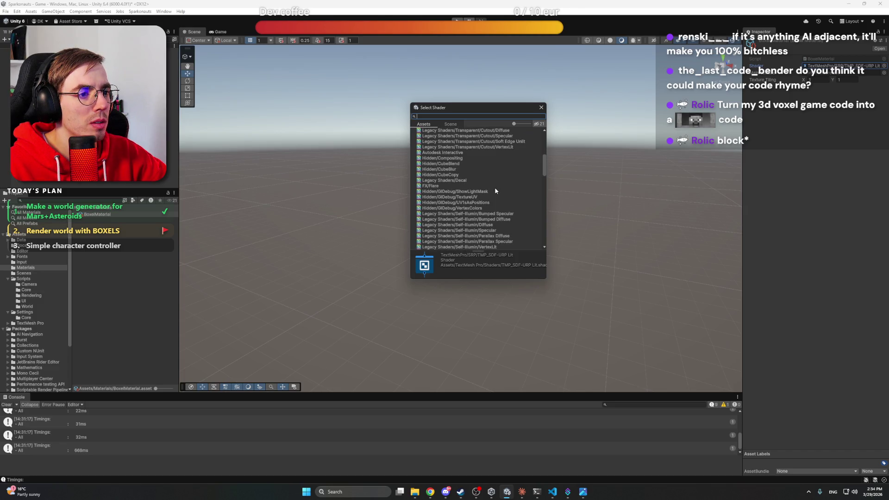
{"action": "scroll", "coordinate": [495, 190], "scroll_direction": "down", "scroll_amount": 6}
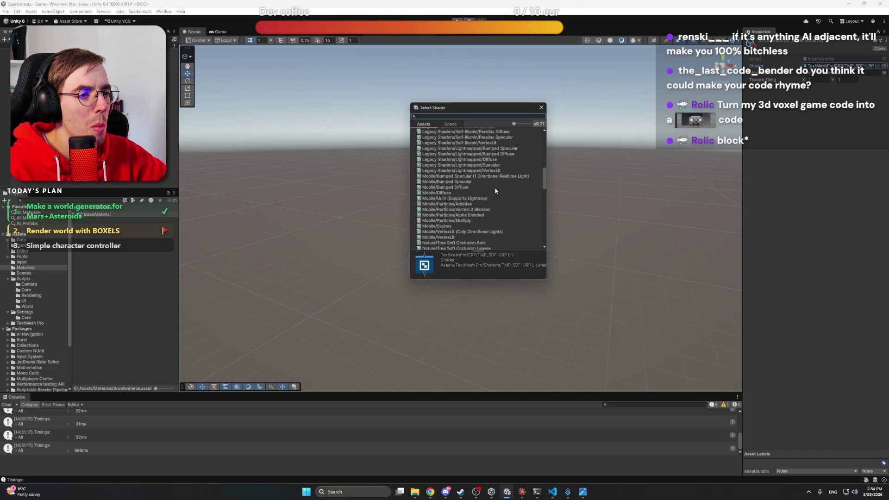
{"action": "scroll", "coordinate": [496, 190], "scroll_direction": "down", "scroll_amount": 5}
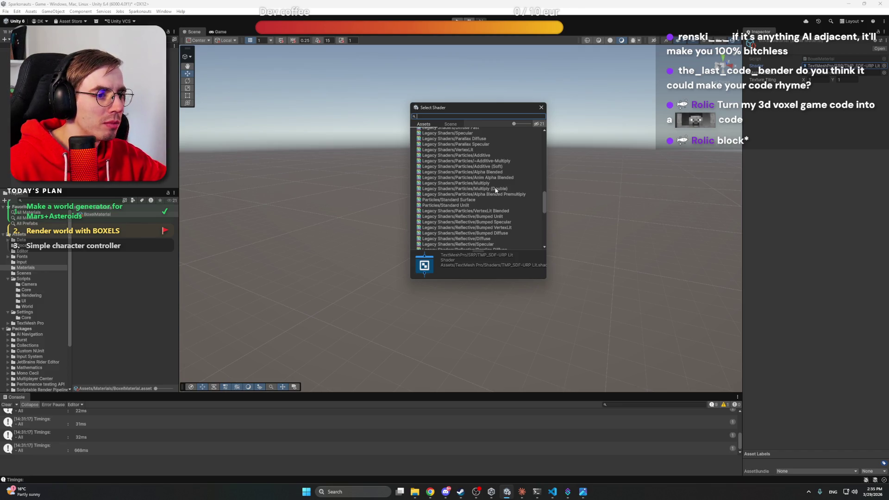
{"action": "scroll", "coordinate": [496, 190], "scroll_direction": "down", "scroll_amount": 4}
{"action": "scroll", "coordinate": [496, 190], "scroll_direction": "down", "scroll_amount": 3}
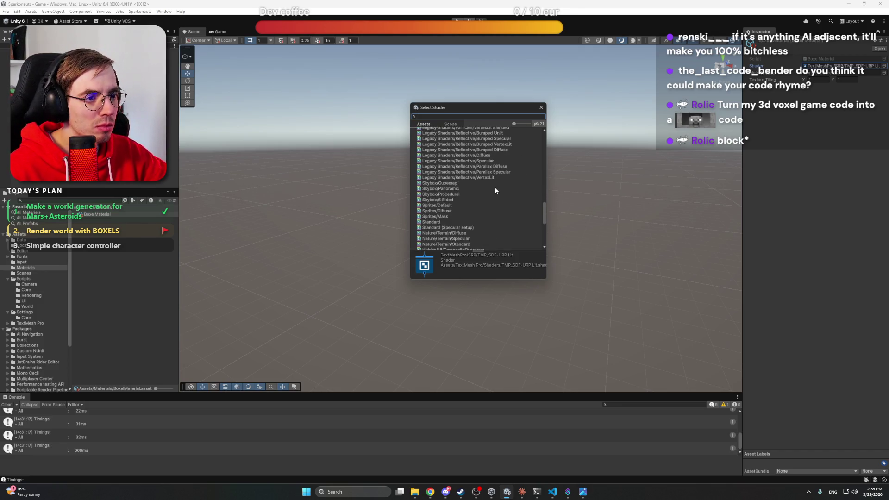
{"action": "scroll", "coordinate": [495, 190], "scroll_direction": "down", "scroll_amount": 1}
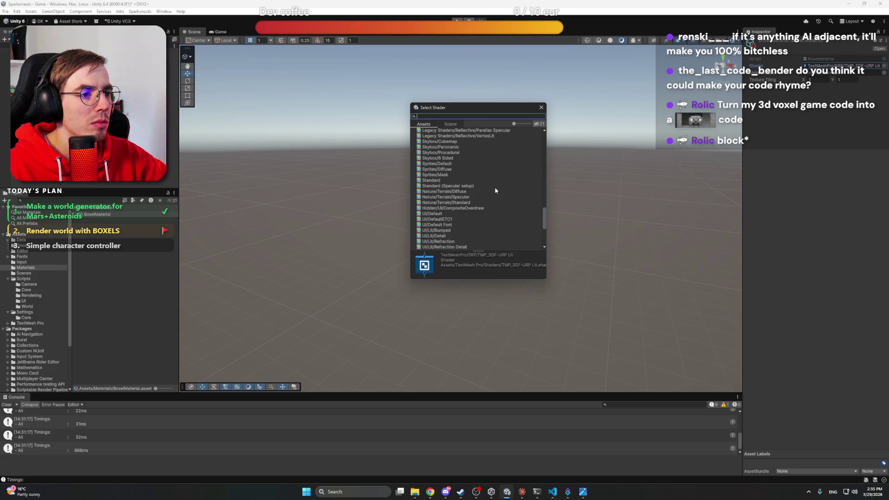
{"action": "left_click", "coordinate": [435, 180]}
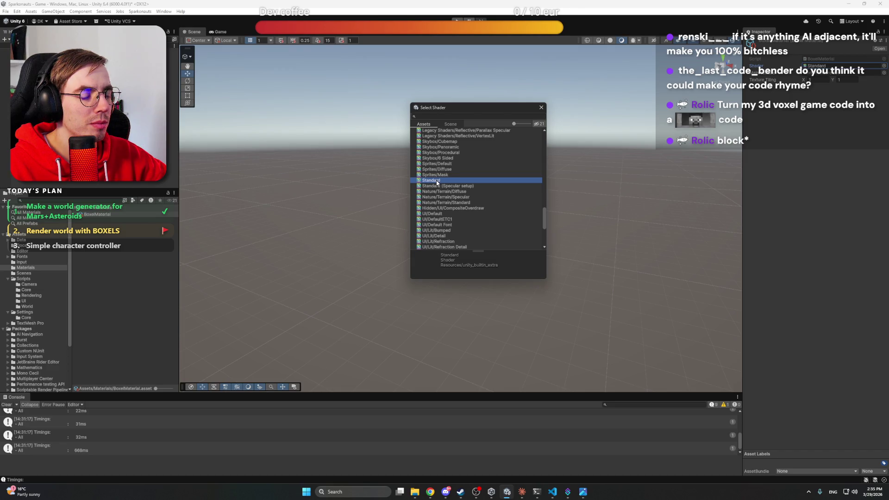
{"action": "scroll", "coordinate": [472, 197], "scroll_direction": "down", "scroll_amount": 6}
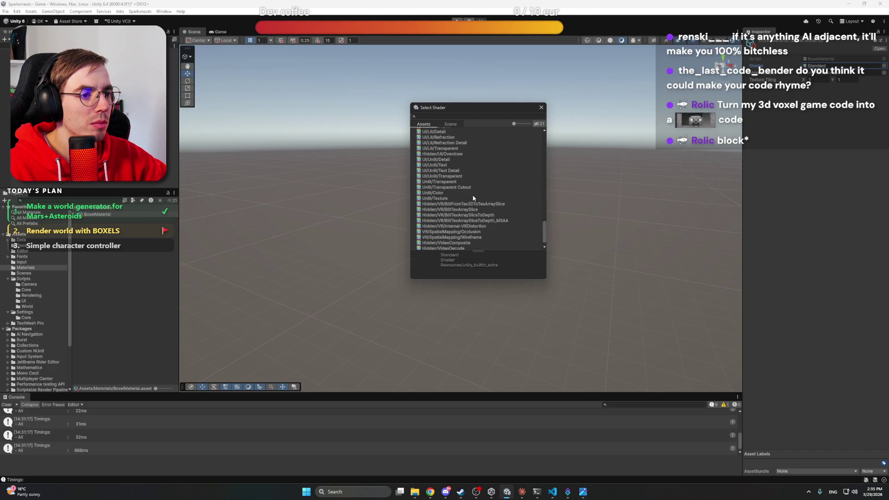
{"action": "scroll", "coordinate": [472, 197], "scroll_direction": "down", "scroll_amount": 1}
{"action": "scroll", "coordinate": [472, 196], "scroll_direction": "up", "scroll_amount": 7}
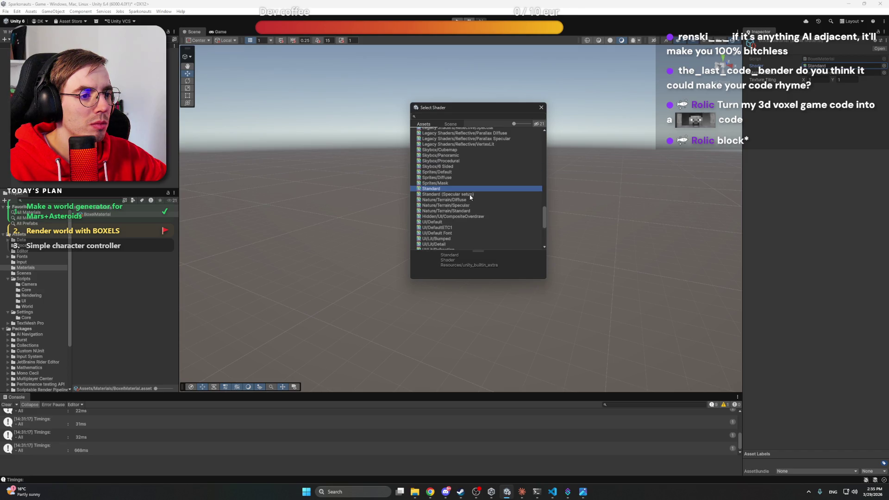
{"action": "double_click", "coordinate": [418, 189]}
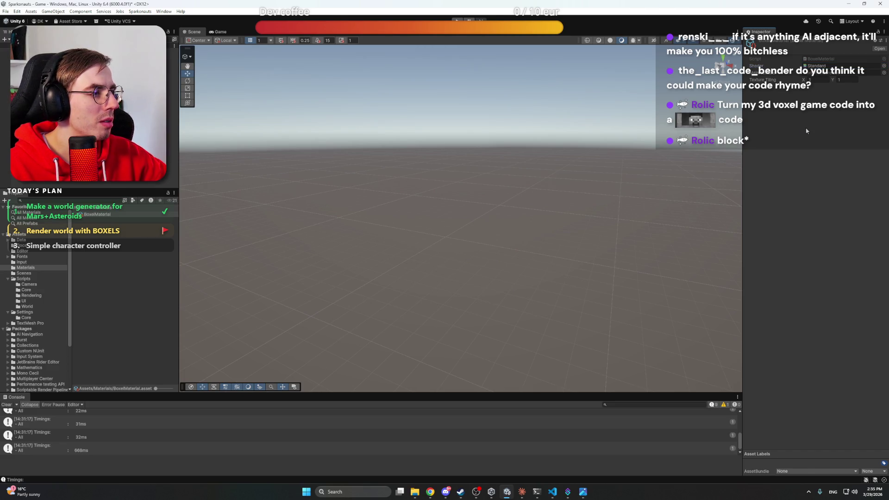
Close the texture chooser unused, hide Discord, and bring up GameScene_Structure.md in VS Code
{"action": "left_click", "coordinate": [883, 72]}
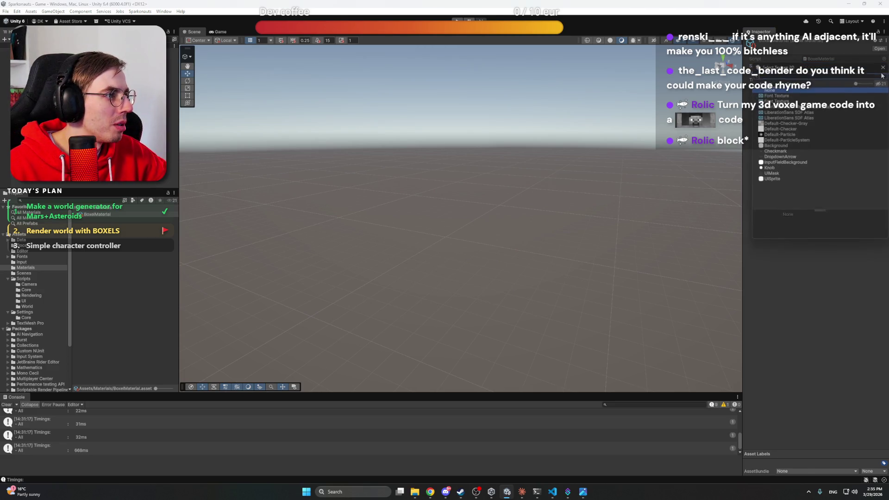
{"action": "left_click", "coordinate": [882, 69]}
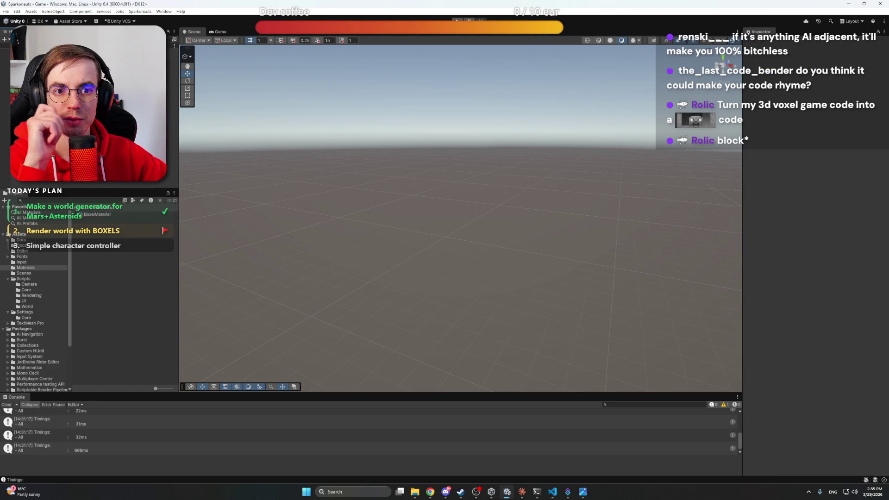
{"action": "left_click", "coordinate": [447, 494]}
{"action": "left_click", "coordinate": [447, 493]}
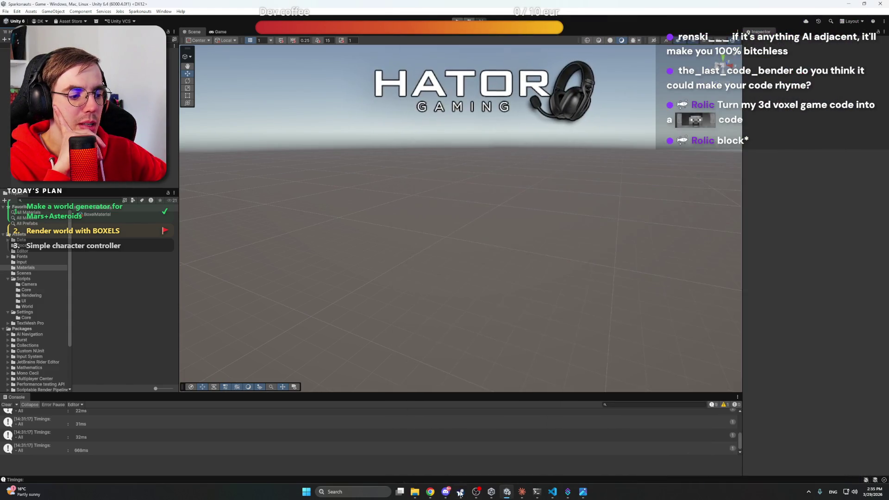
{"action": "left_click", "coordinate": [552, 493]}
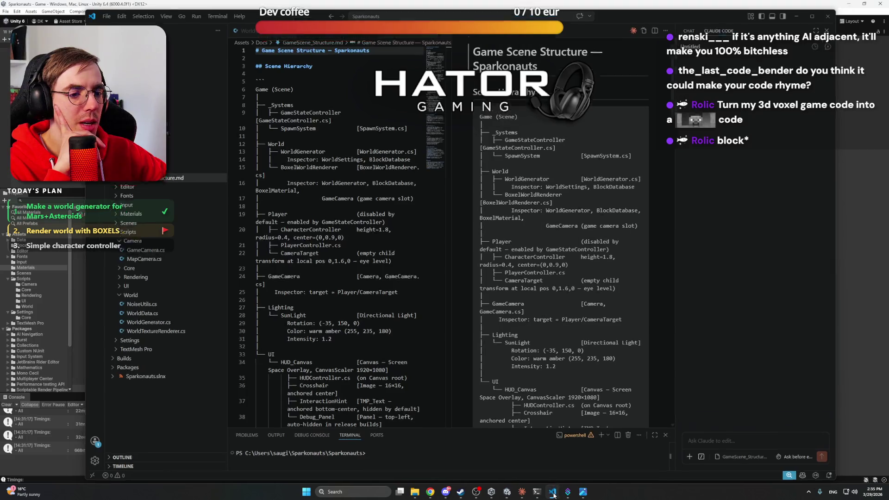
Minimize VS Code and switch to the Claude conversation showing the Rendering files and setup steps
{"action": "left_click", "coordinate": [553, 493]}
{"action": "left_click", "coordinate": [522, 492]}
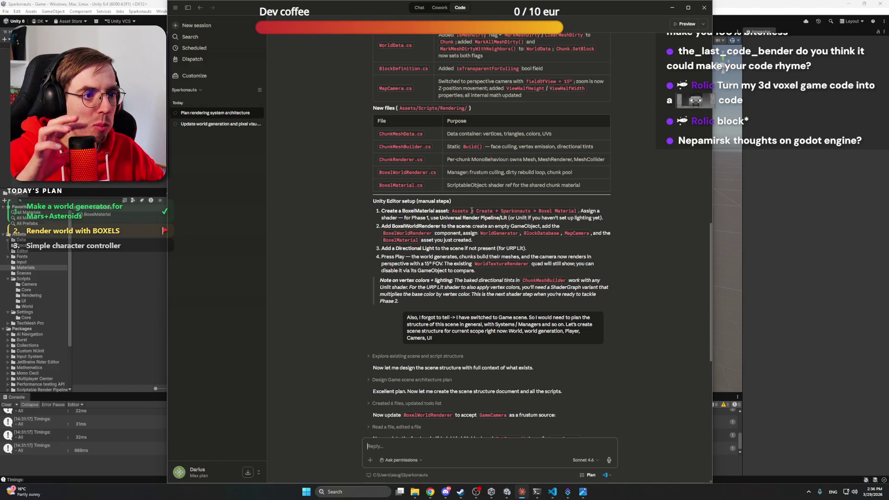
Select the BoxelWorldRenderer name in Claude's setup step 2 and open Unity's Hierarchy create menu
{"action": "scroll", "coordinate": [429, 194], "scroll_direction": "down", "scroll_amount": 2}
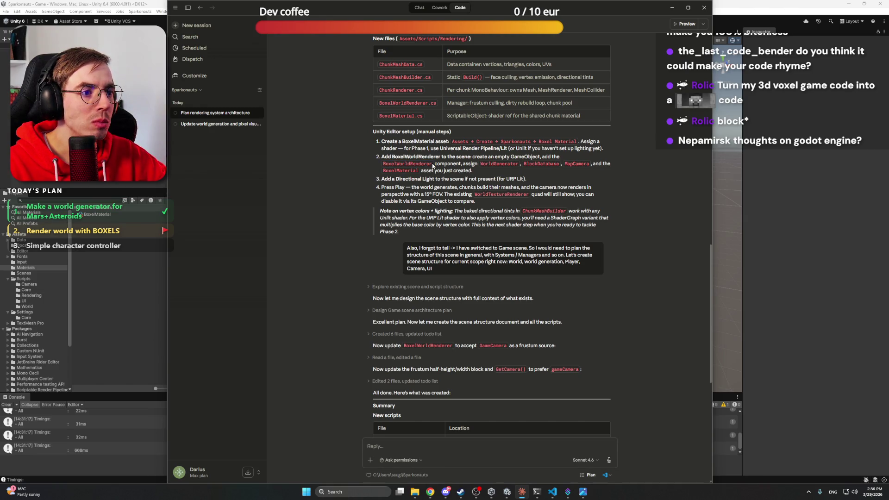
{"action": "left_click_drag", "start_coordinate": [433, 166], "coordinate": [383, 163]}
{"action": "key", "text": "ctrl+c"}
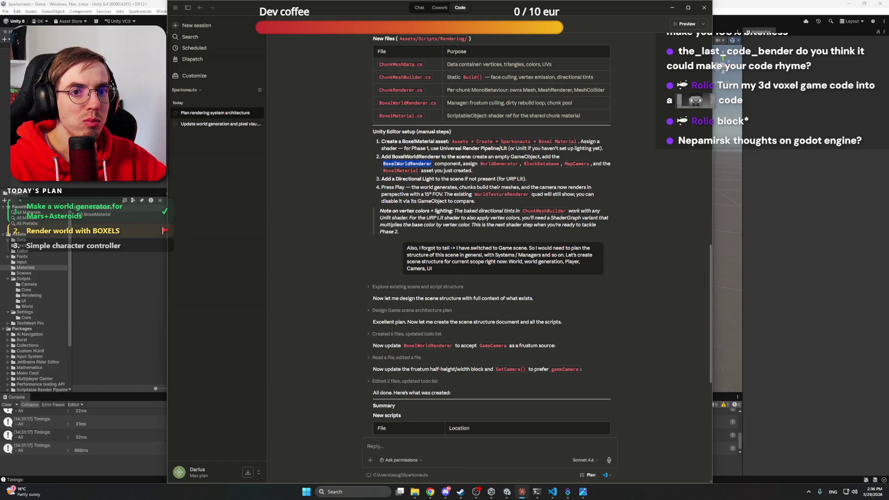
{"action": "right_click", "coordinate": [70, 118]}
Create an empty GameObject named BoxelWorldRenderer, move it up the Hierarchy, and reset it to the origin
{"action": "left_click", "coordinate": [102, 235]}
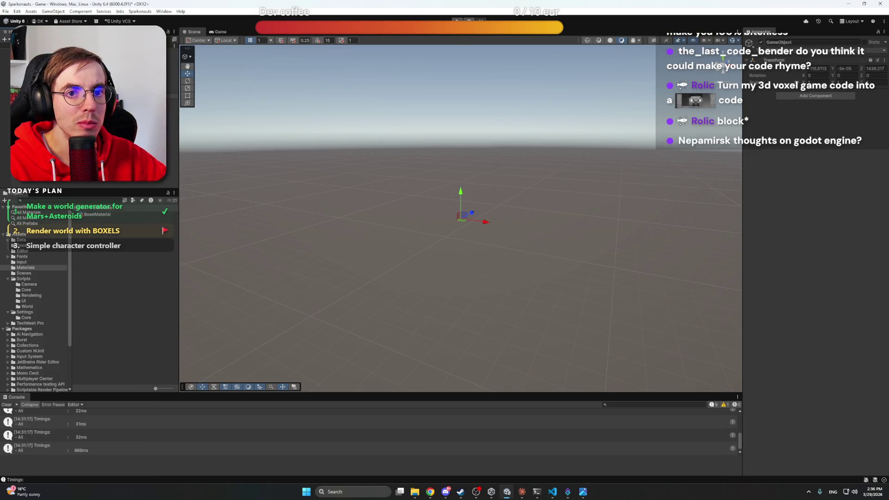
{"action": "key", "text": "ctrl+v"}
{"action": "key", "text": "Return"}
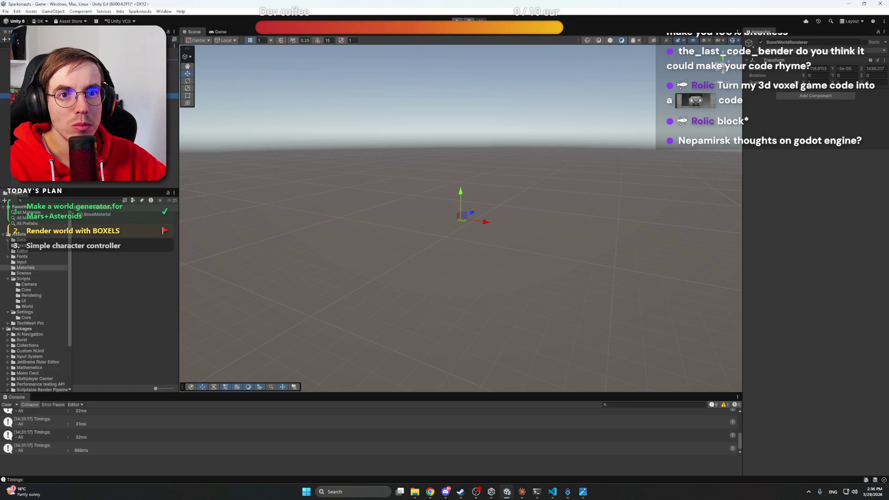
{"action": "left_click_drag", "start_coordinate": [93, 95], "coordinate": [93, 62]}
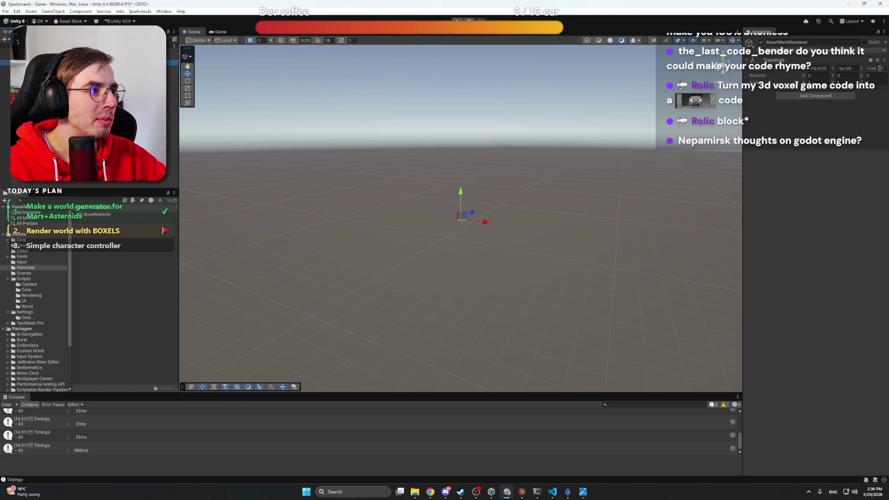
{"action": "left_click", "coordinate": [883, 60]}
{"action": "left_click", "coordinate": [828, 63]}
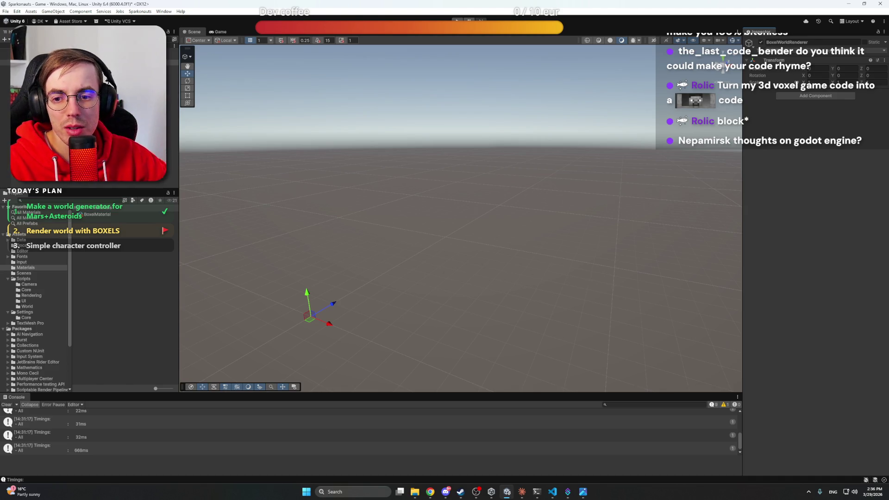
Attach the BoxelWorldRenderer script from the Rendering folder to the BoxelWorldRenderer object
{"action": "left_click", "coordinate": [93, 62]}
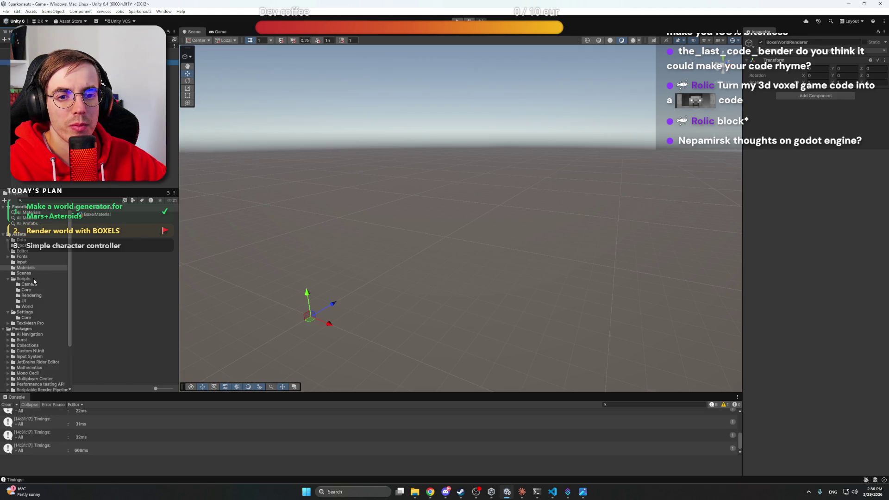
{"action": "left_click", "coordinate": [36, 295]}
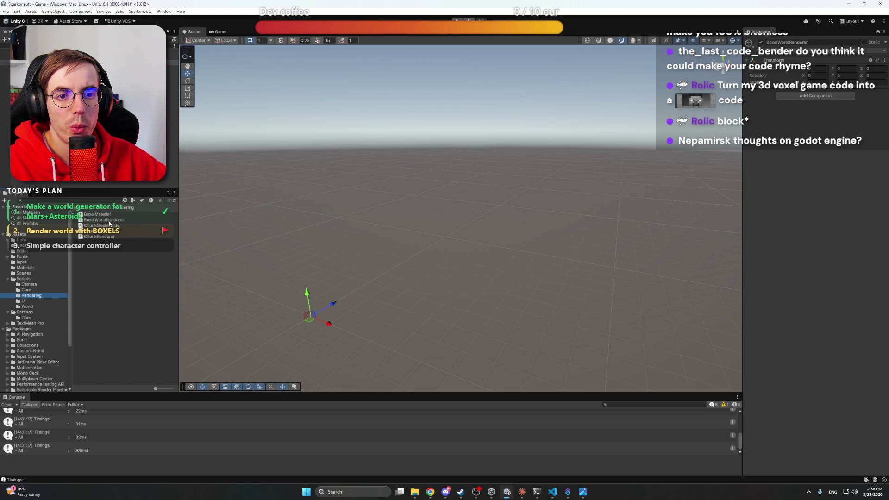
{"action": "mouse_move", "coordinate": [109, 221]}
{"action": "left_mouse_down"}
{"action": "mouse_move", "coordinate": [130, 215]}
{"action": "mouse_move", "coordinate": [171, 61]}
{"action": "left_mouse_up"}
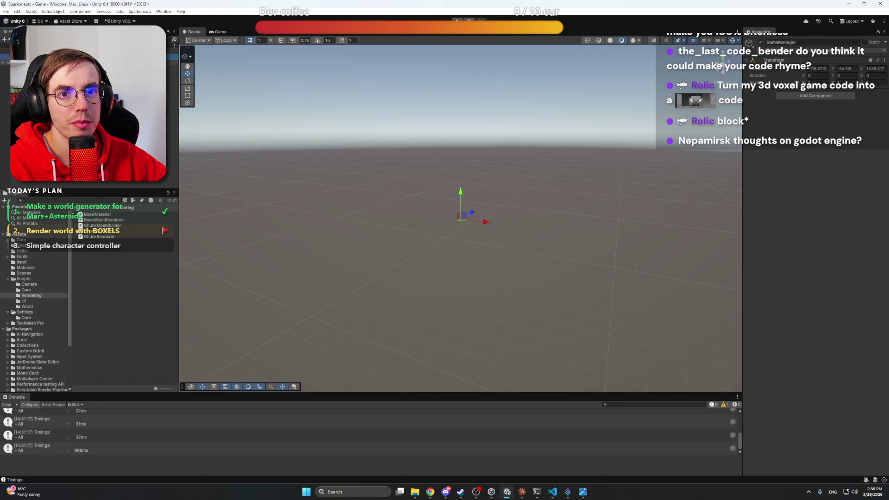
{"action": "left_click", "coordinate": [173, 73]}
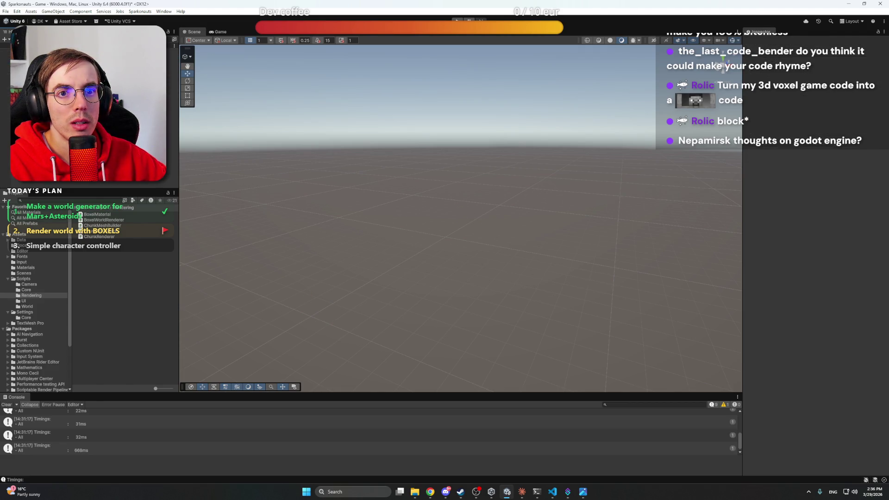
Back in Claude, reread the new-scripts summary and hierarchy plan, then select GameStateController
{"action": "left_click", "coordinate": [522, 492]}
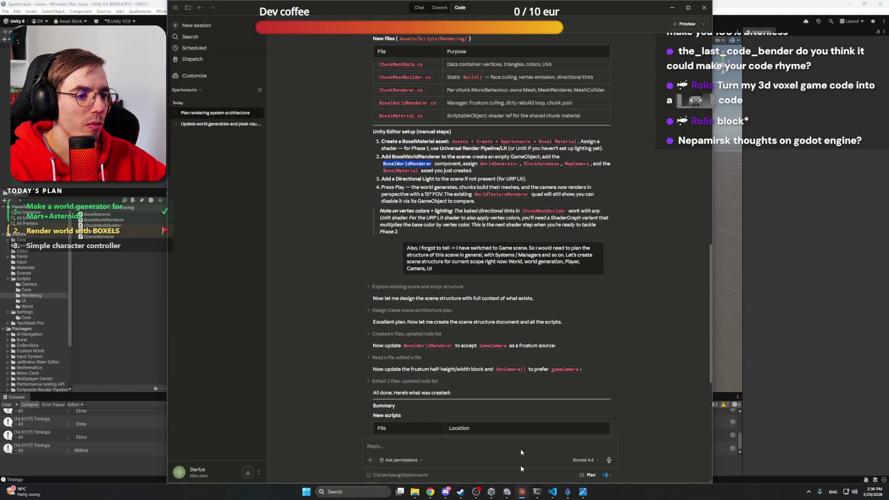
{"action": "left_click", "coordinate": [502, 171]}
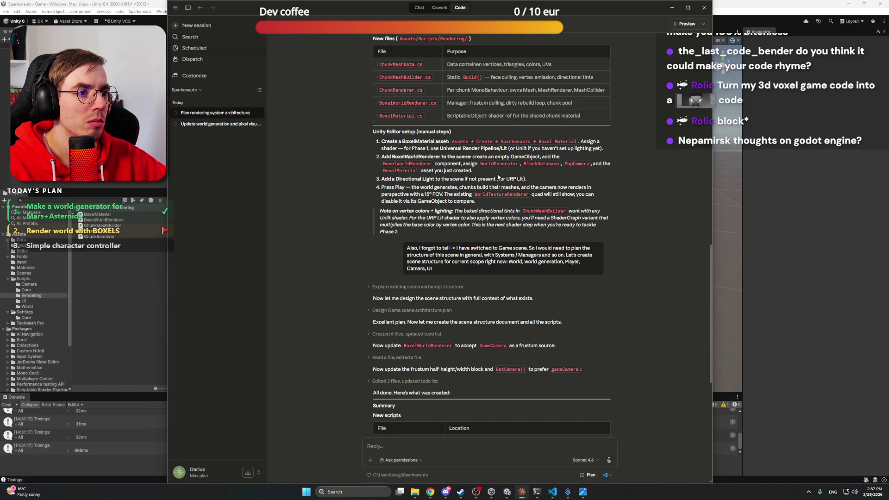
{"action": "scroll", "coordinate": [430, 138], "scroll_direction": "up", "scroll_amount": 5}
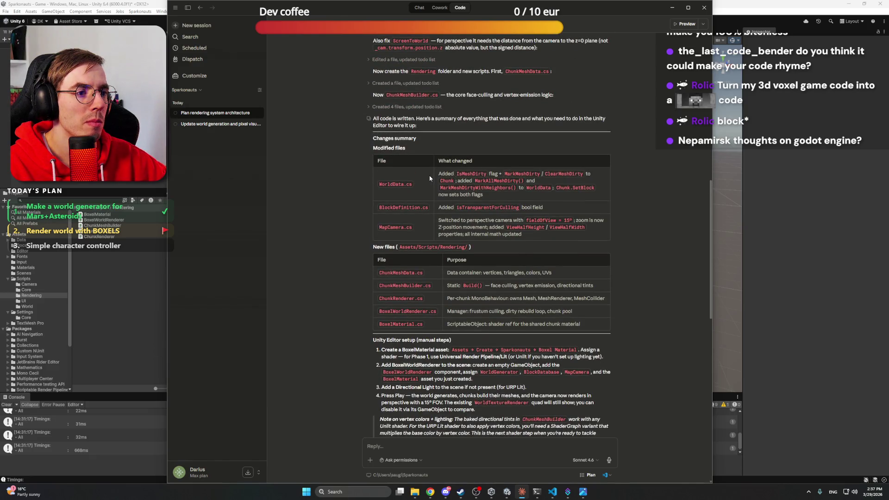
{"action": "scroll", "coordinate": [429, 179], "scroll_direction": "down", "scroll_amount": 10}
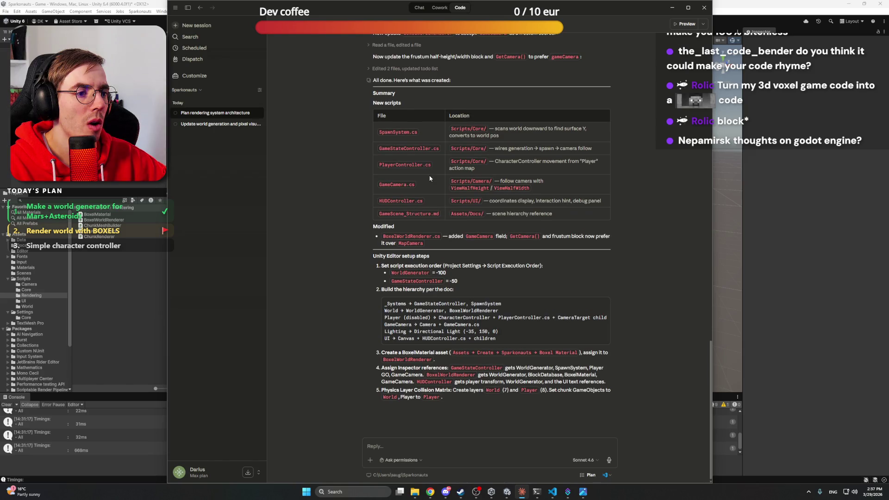
{"action": "scroll", "coordinate": [448, 240], "scroll_direction": "up", "scroll_amount": 8}
{"action": "scroll", "coordinate": [448, 239], "scroll_direction": "down", "scroll_amount": 2}
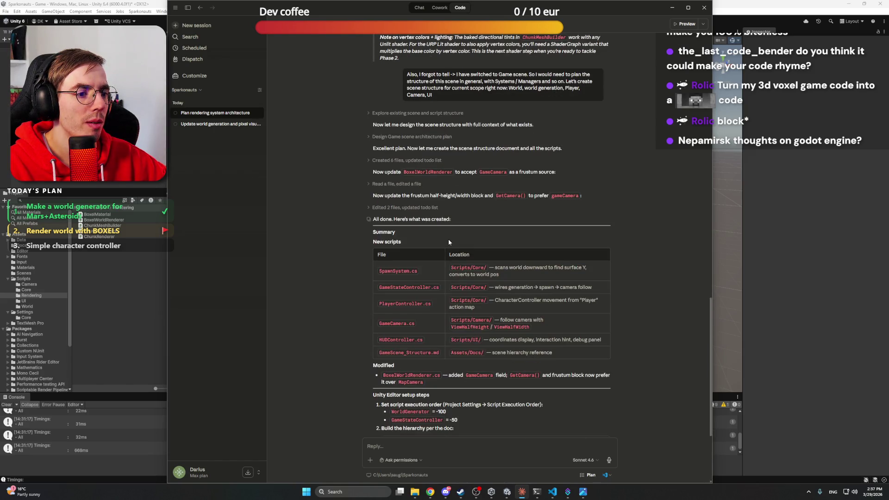
{"action": "scroll", "coordinate": [448, 241], "scroll_direction": "down", "scroll_amount": 3}
{"action": "scroll", "coordinate": [435, 197], "scroll_direction": "down", "scroll_amount": 3}
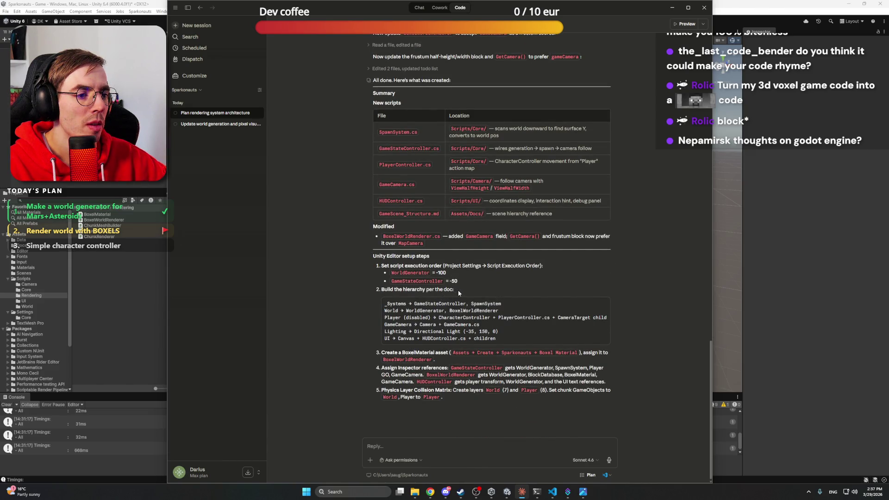
{"action": "double_click", "coordinate": [439, 303]}
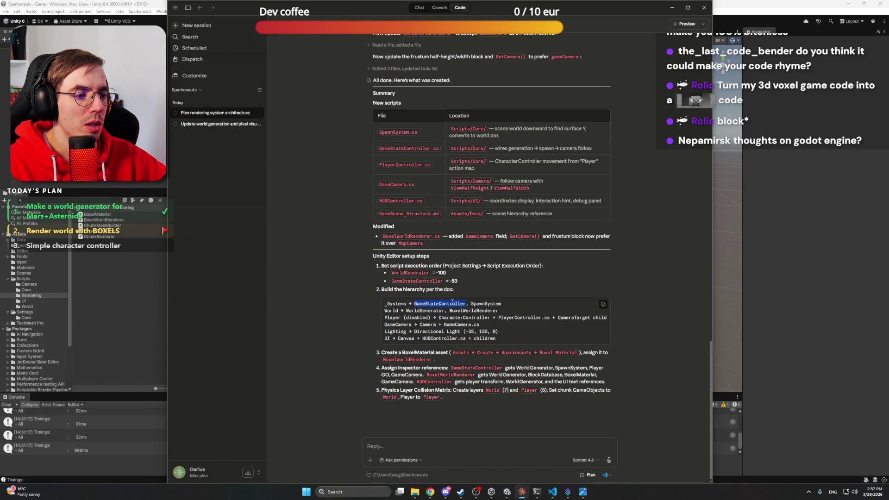
Create an empty GameObject and drag GameStateController.cs from Scripts/Core into the Hierarchy
{"action": "right_click", "coordinate": [94, 126]}
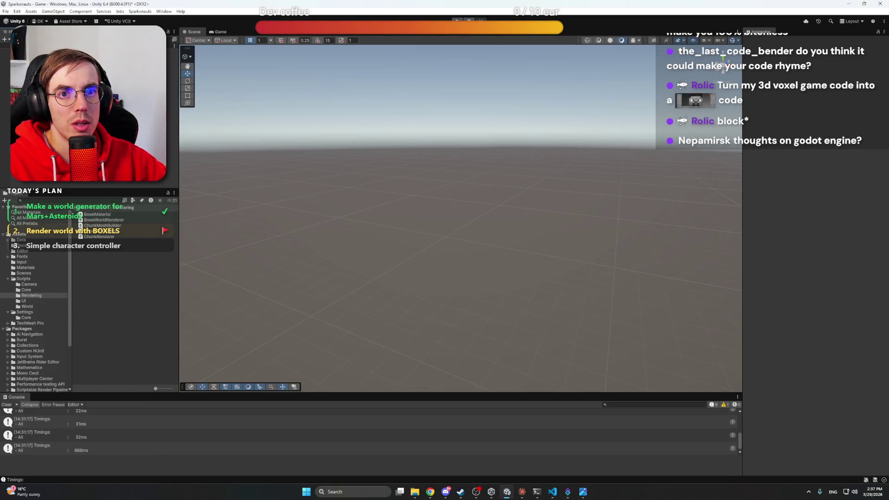
{"action": "left_click", "coordinate": [123, 242]}
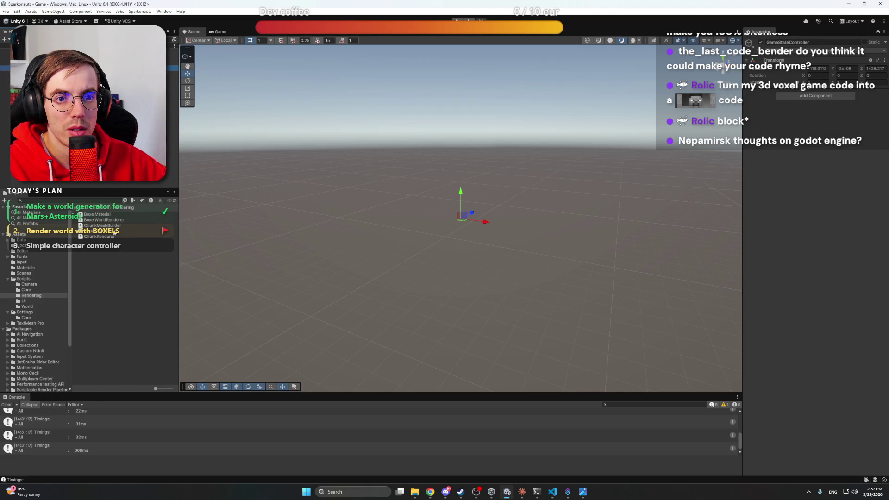
{"action": "left_click", "coordinate": [32, 290]}
{"action": "left_click", "coordinate": [139, 68]}
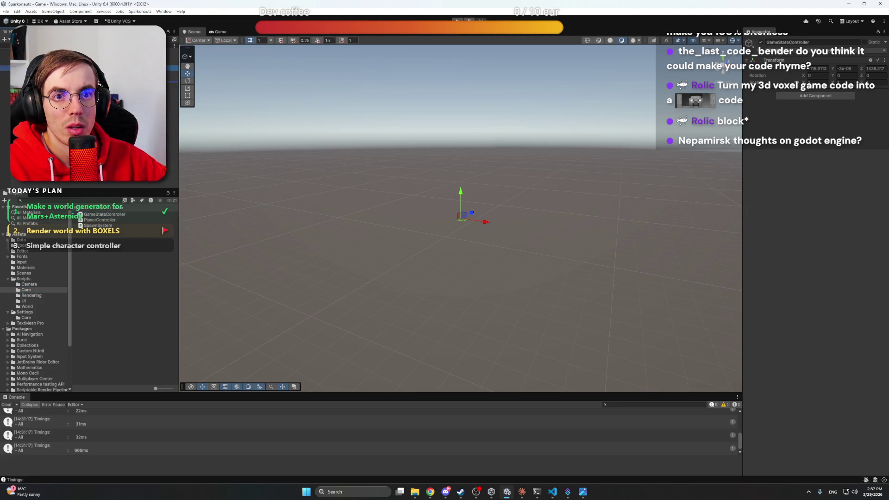
{"action": "left_click_drag", "start_coordinate": [104, 214], "coordinate": [92, 73]}
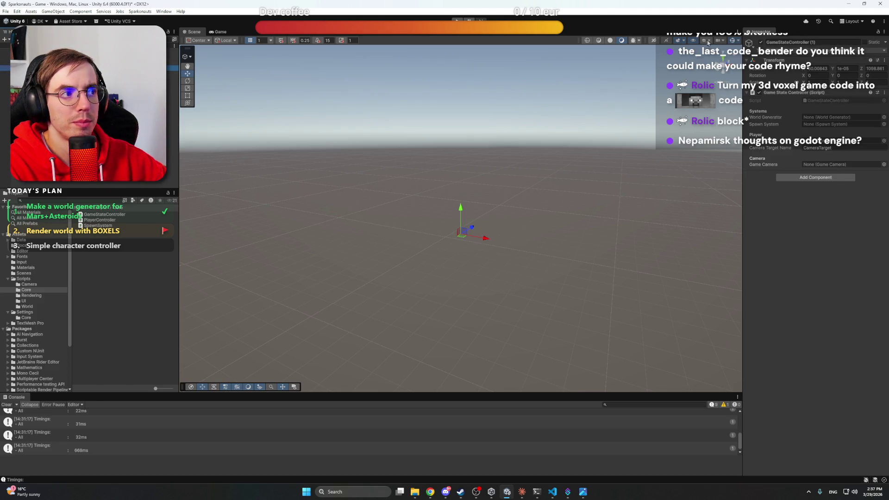
Undo the accidental delete, reset GameStateController to the origin, and create another empty GameObject
{"action": "left_click", "coordinate": [826, 42]}
{"action": "key", "text": "BackSpace"}
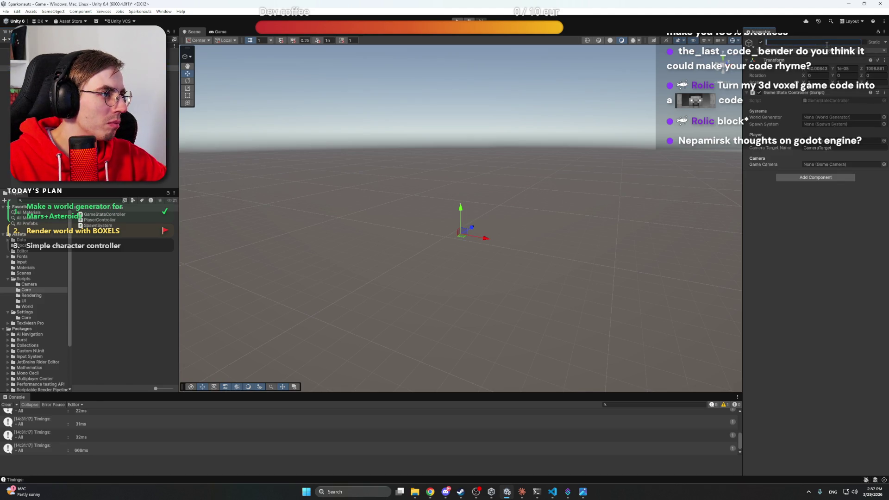
{"action": "key", "text": "Delete"}
{"action": "key", "text": "ctrl+z"}
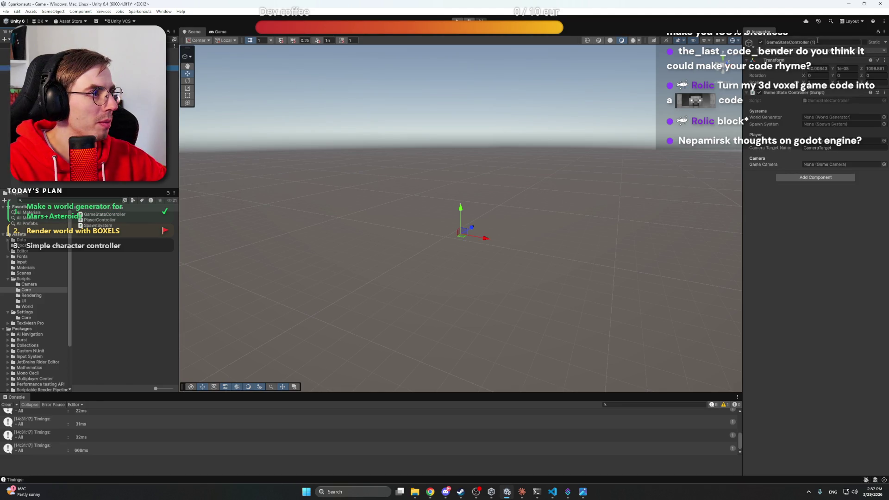
{"action": "left_click", "coordinate": [884, 60]}
{"action": "left_click", "coordinate": [829, 65]}
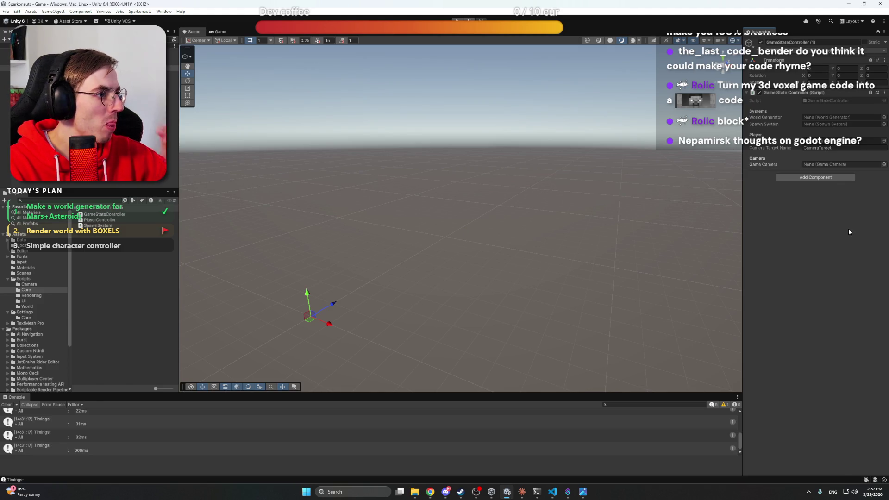
{"action": "right_click", "coordinate": [102, 143]}
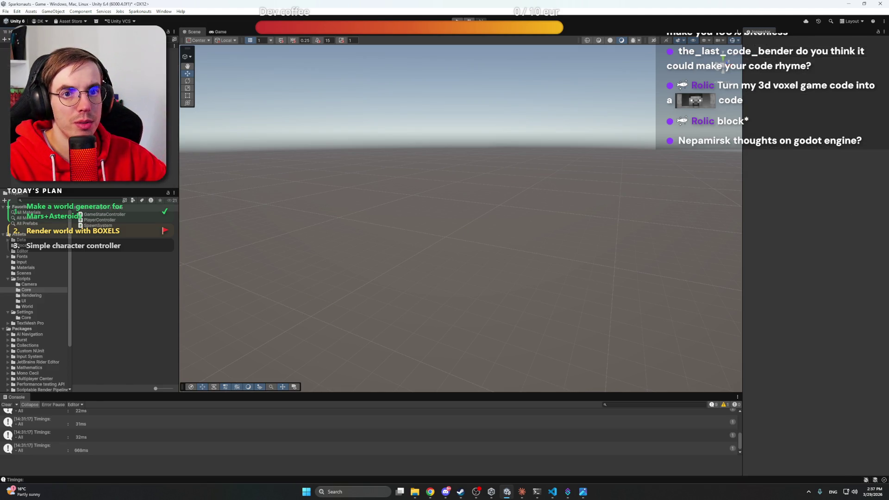
{"action": "left_click", "coordinate": [148, 261]}
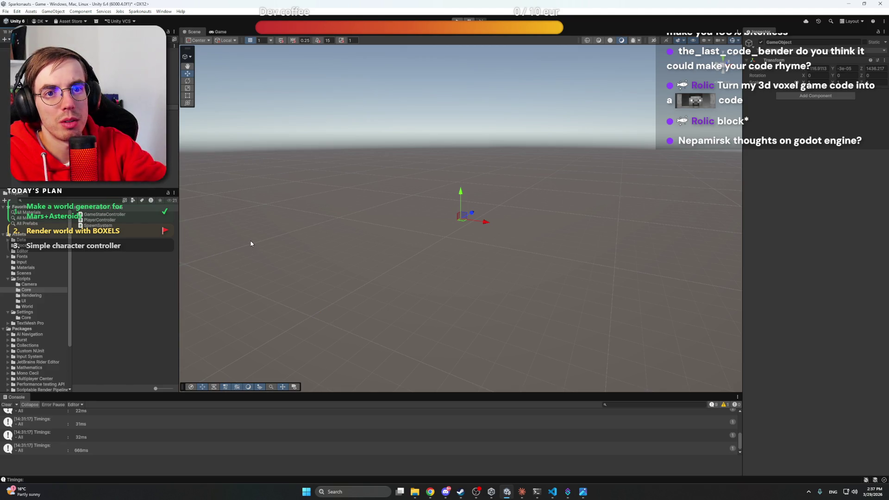
Name the new object WorldGenerator, move it higher in the hierarchy, and reset its Transform to the origin
{"action": "key", "text": "Return"}
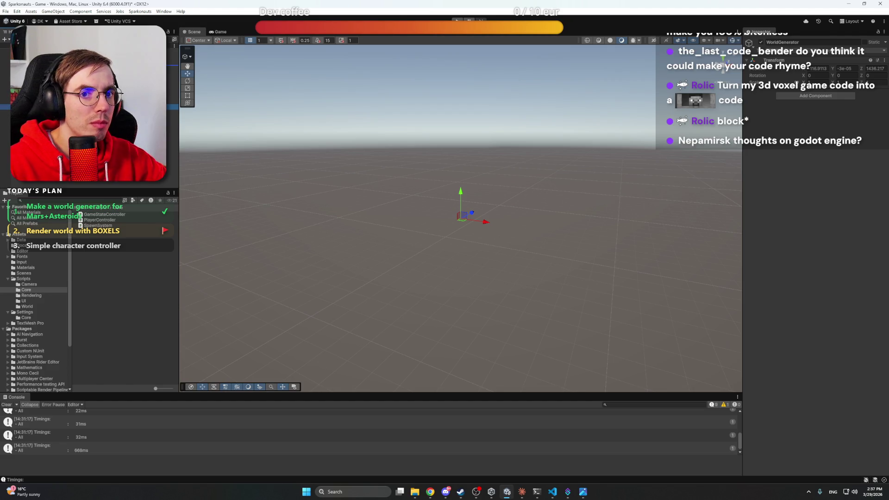
{"action": "left_click_drag", "start_coordinate": [172, 107], "coordinate": [172, 62]}
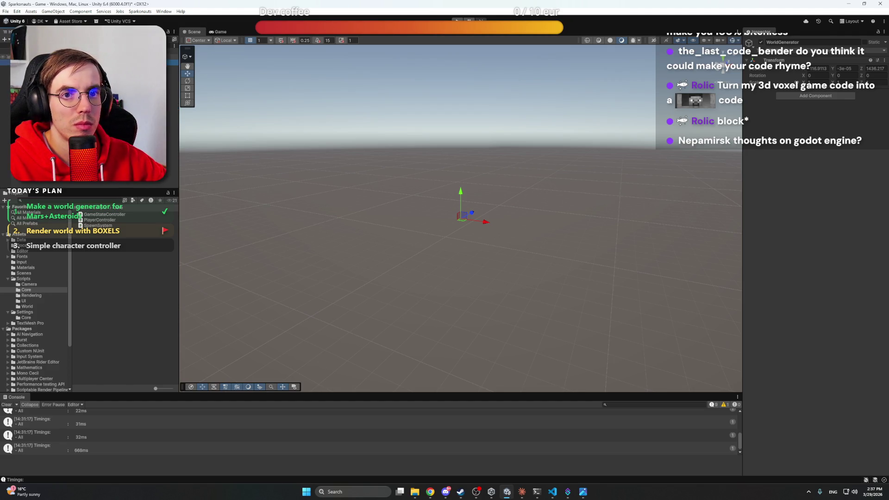
{"action": "left_click", "coordinate": [884, 60]}
{"action": "left_click", "coordinate": [878, 69]}
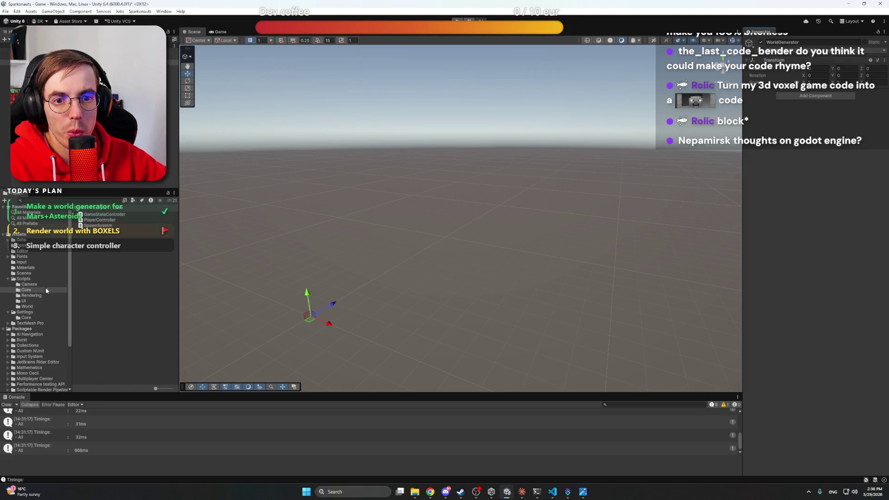
Attach the WorldGenerator script, assign DefaultWorld and BlockDatabase, and enable Live Preview
{"action": "left_click", "coordinate": [28, 307]}
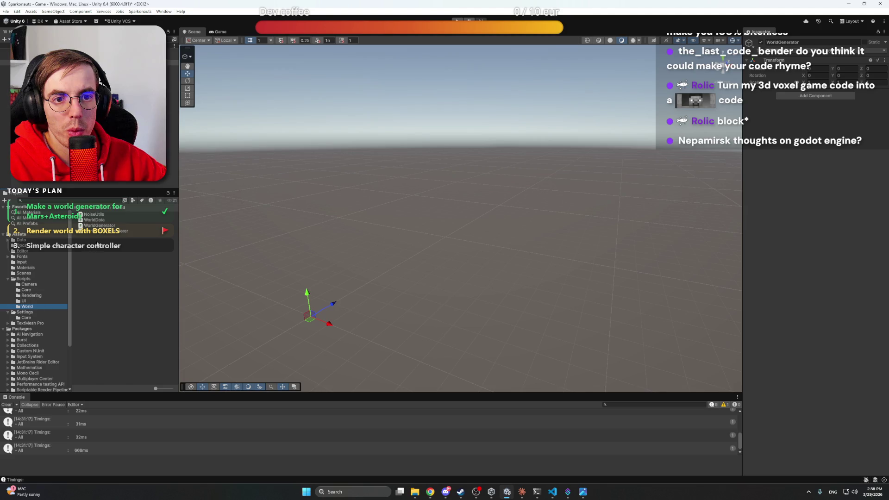
{"action": "left_click_drag", "start_coordinate": [98, 225], "coordinate": [789, 103]}
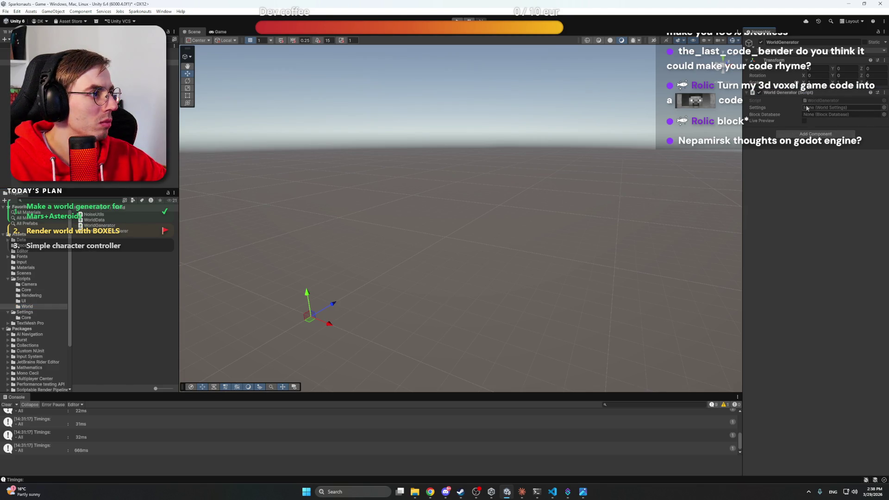
{"action": "left_click", "coordinate": [883, 108]}
{"action": "left_click", "coordinate": [814, 259]}
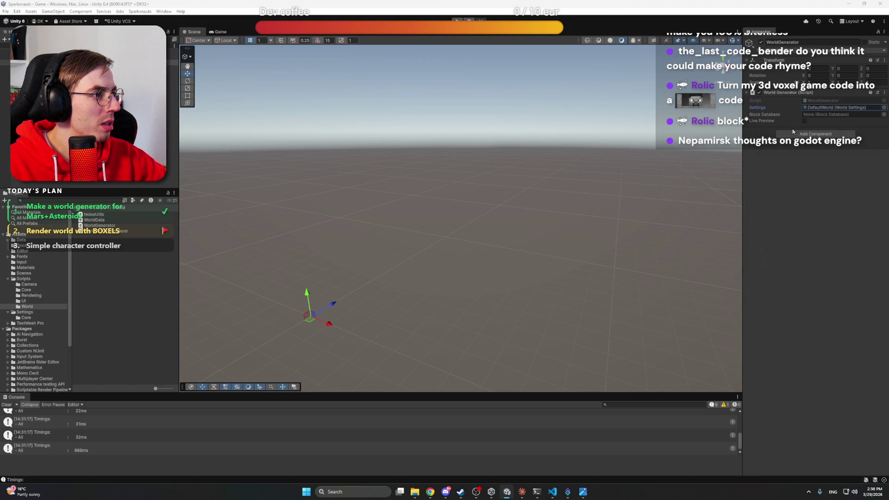
{"action": "left_click", "coordinate": [883, 114]}
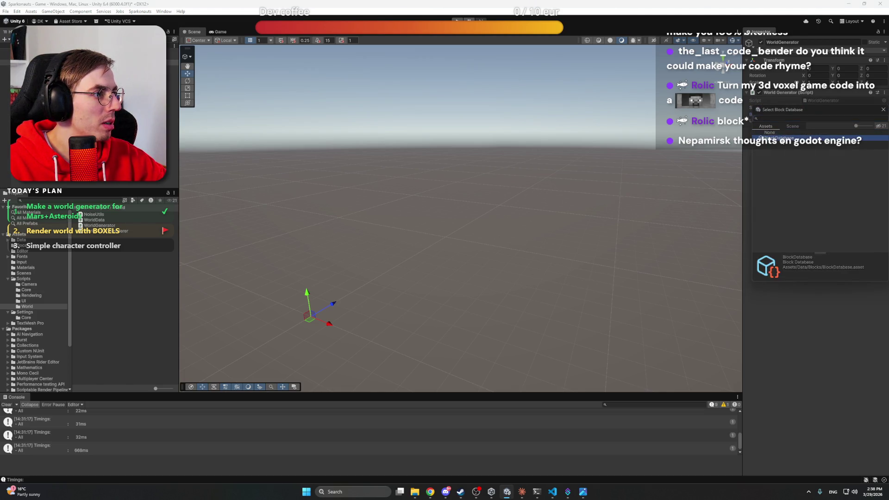
{"action": "double_click", "coordinate": [815, 261]}
{"action": "left_click", "coordinate": [804, 121]}
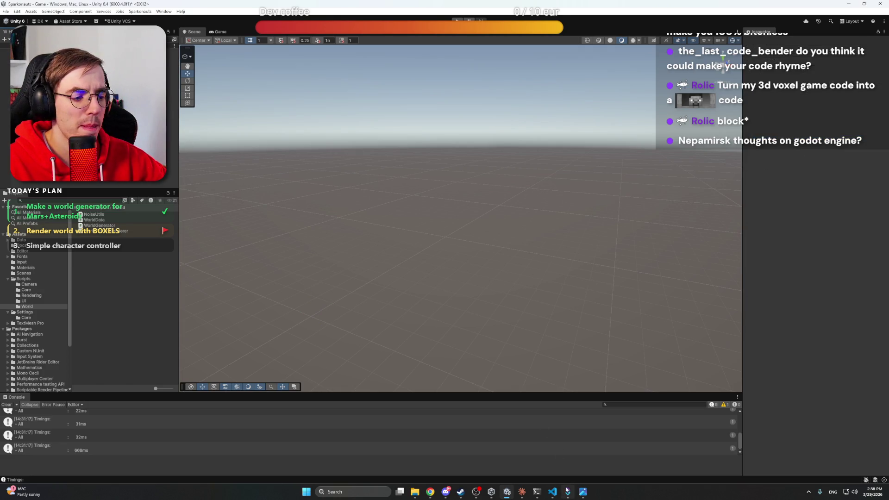
{"action": "left_click", "coordinate": [522, 491]}
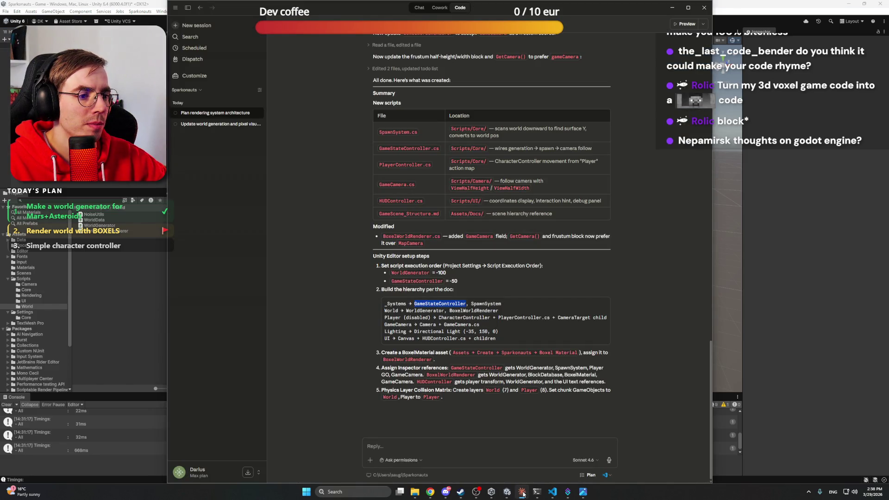
Create a new empty object in the scene named SpawnSystem
{"action": "double_click", "coordinate": [485, 304]}
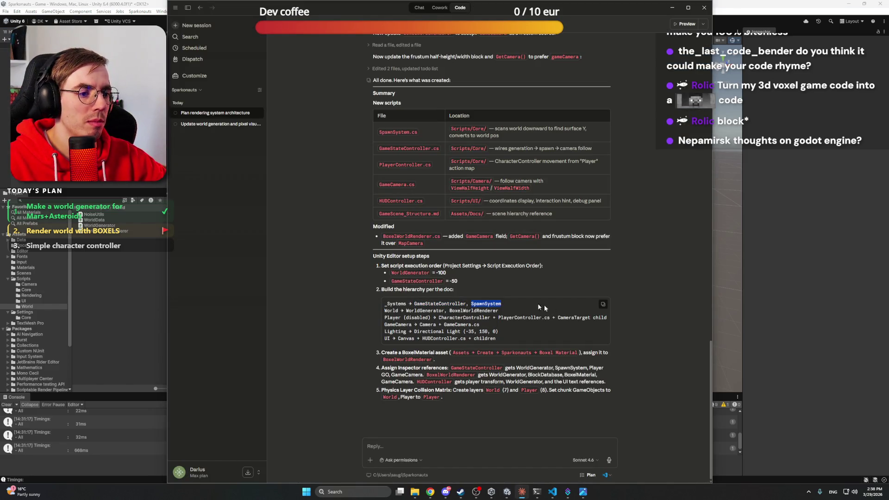
{"action": "key", "text": "alt+Tab"}
{"action": "right_click", "coordinate": [82, 145]}
{"action": "left_click", "coordinate": [107, 262]}
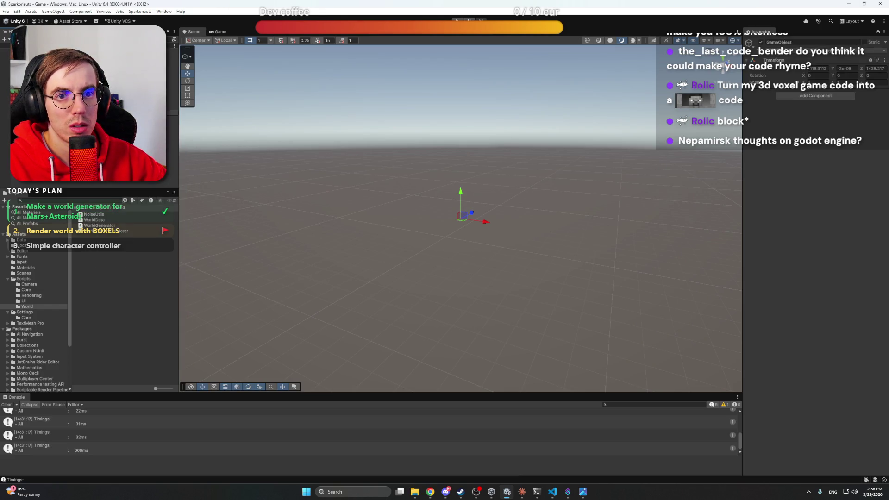
{"action": "key", "text": "ctrl+z"}
{"action": "key", "text": "Return"}
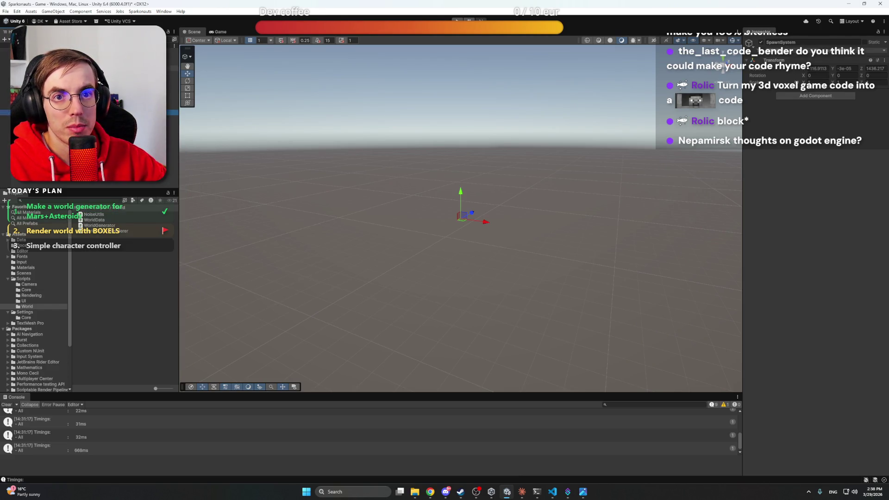
Rename the duplicate GameStateController (1) object to GameStateController
{"action": "left_click", "coordinate": [93, 79]}
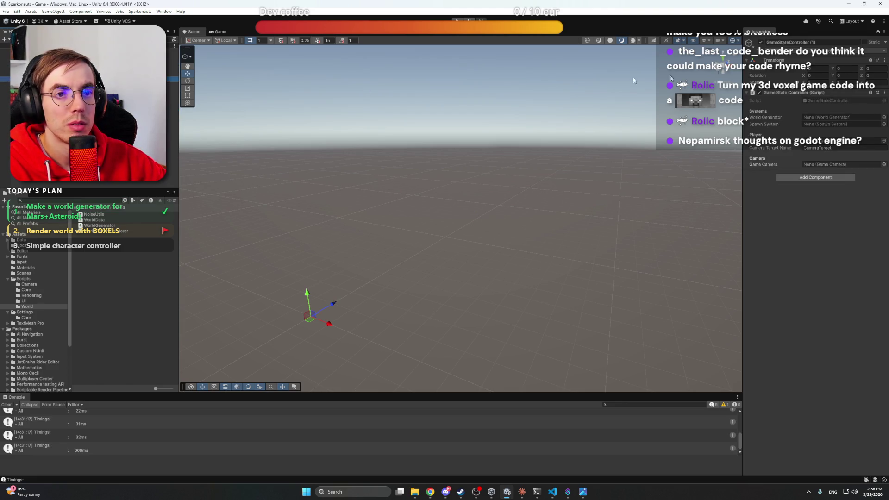
{"action": "left_click", "coordinate": [821, 42]}
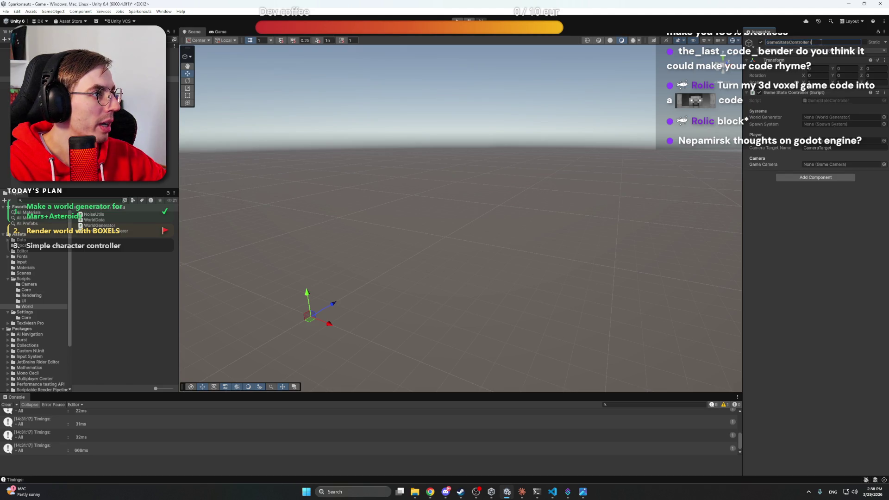
{"action": "key", "text": "Return"}
{"action": "left_click", "coordinate": [84, 68]}
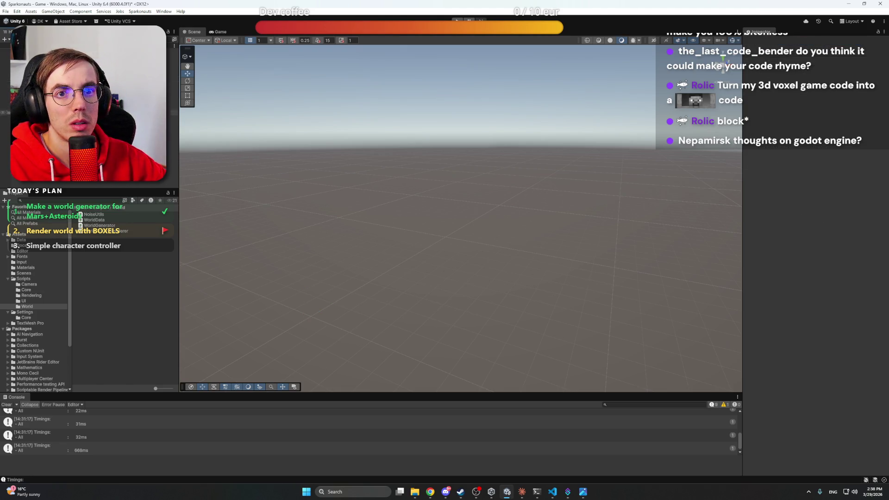
Attach the SpawnSystem script from the Core folder to the SpawnSystem object
{"action": "left_click", "coordinate": [884, 59]}
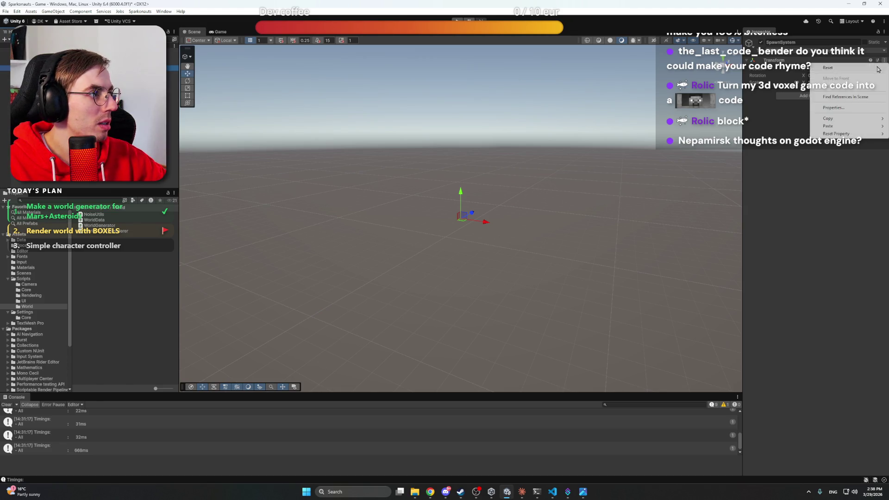
{"action": "left_click", "coordinate": [32, 290]}
{"action": "mouse_move", "coordinate": [98, 225]}
{"action": "left_mouse_down"}
{"action": "mouse_move", "coordinate": [787, 93]}
{"action": "mouse_move", "coordinate": [815, 97]}
{"action": "left_mouse_up"}
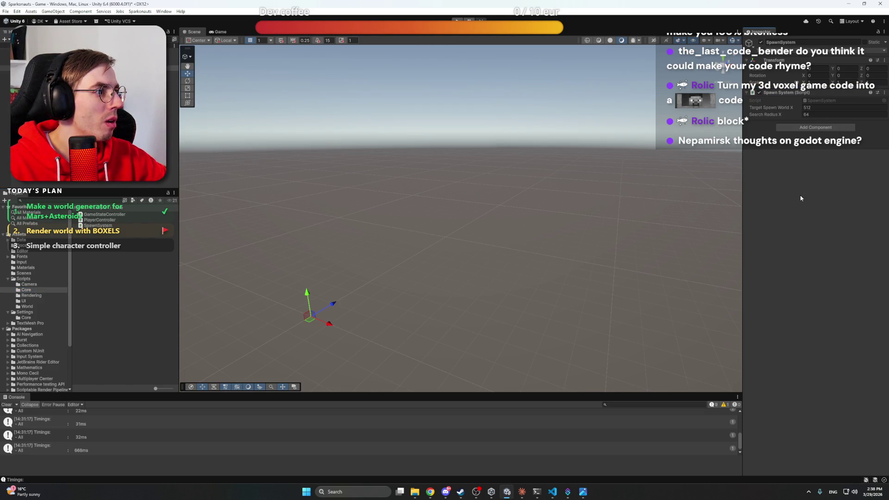
{"action": "left_click", "coordinate": [93, 162]}
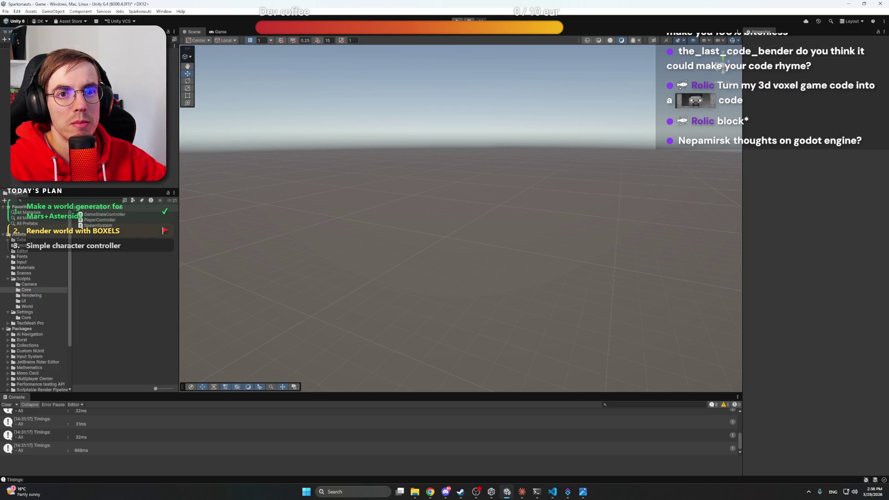
Return to the Claude session showing the execution order step: WorldGenerator -100, GameStateController -50
{"action": "left_click", "coordinate": [521, 491]}
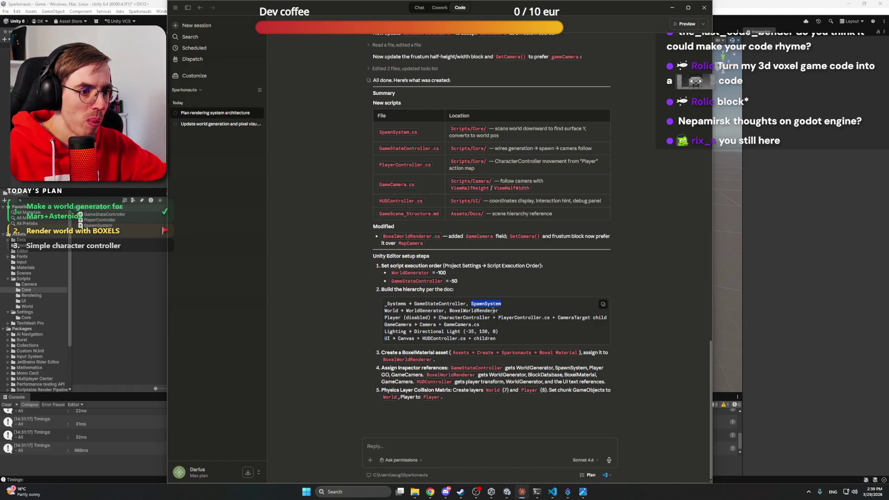
{"action": "left_click", "coordinate": [503, 327]}
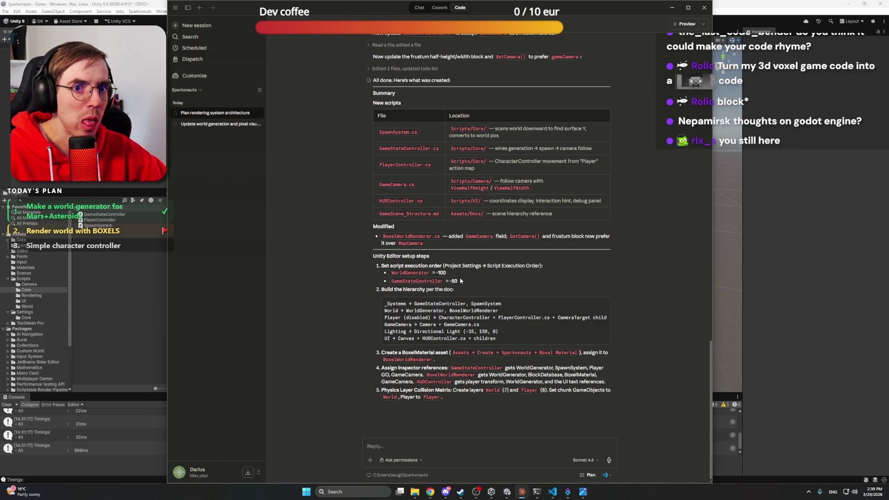
Start the prompt 'I would like to have these categories' with Systems, UI and World lines, and describe Systems as 'All systems and managers'
{"action": "left_click", "coordinate": [491, 447]}
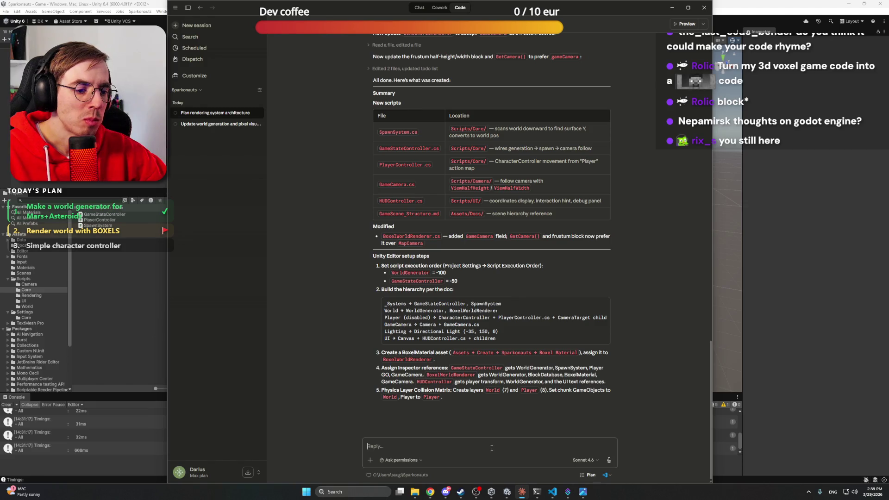
{"action": "type", "text": "I w"}
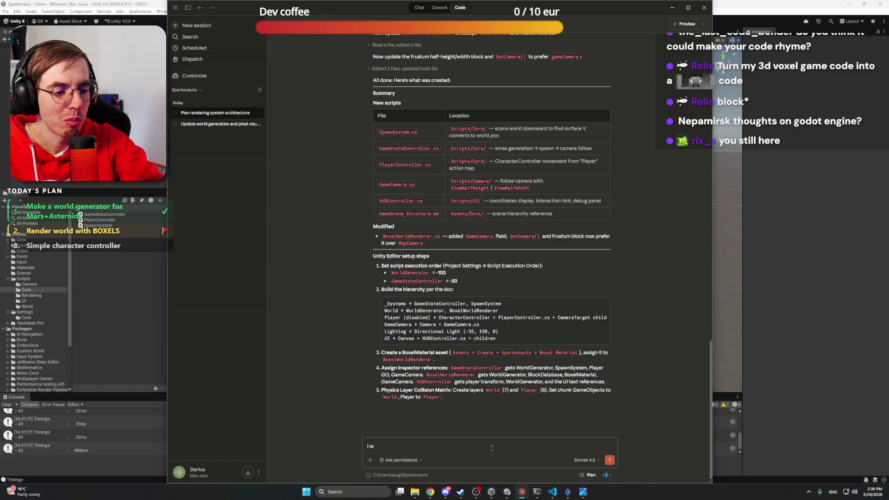
{"action": "type", "text": "ould like to h"}
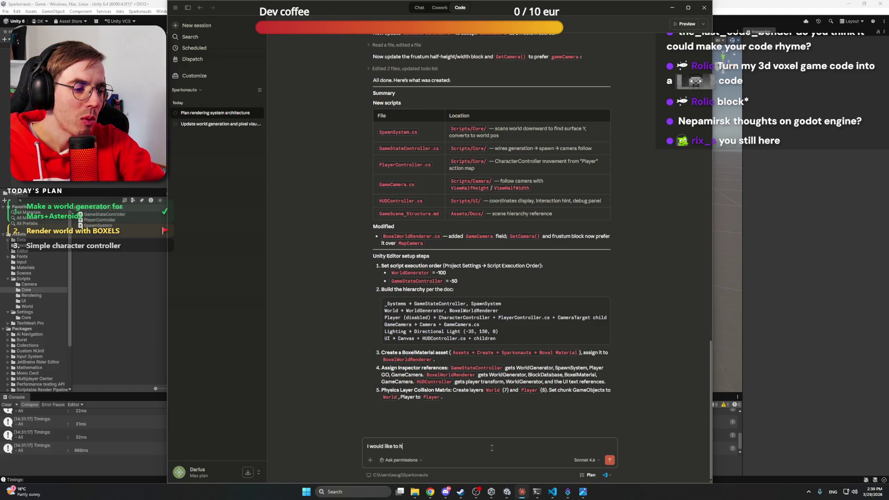
{"action": "type", "text": "ave these cate"}
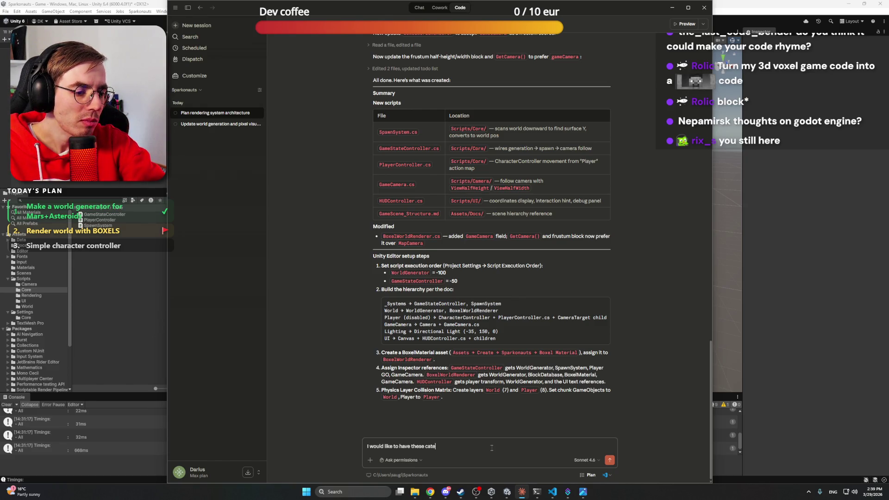
{"action": "type", "text": "gories:"}
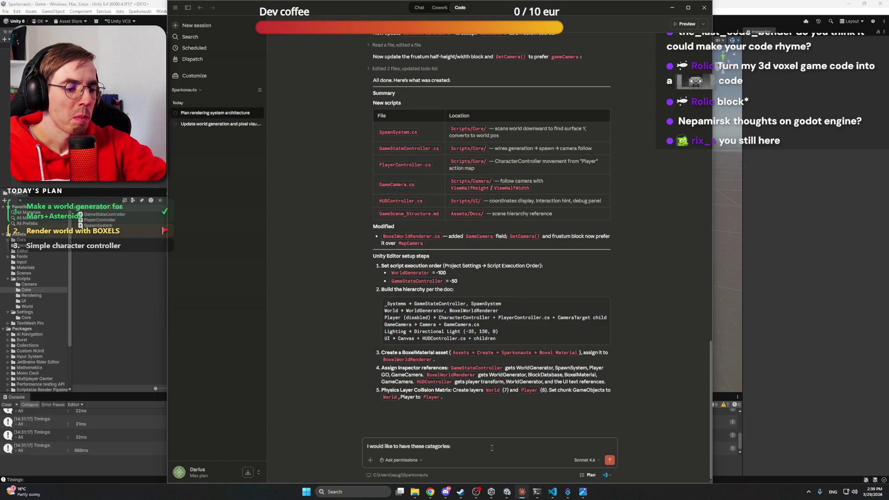
{"action": "key", "text": "shift+Return"}
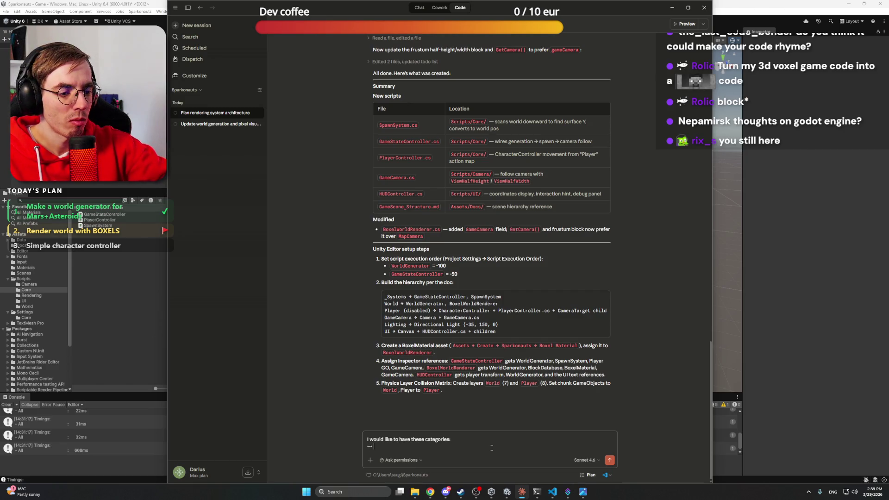
{"action": "type", "text": "Systems ---"}
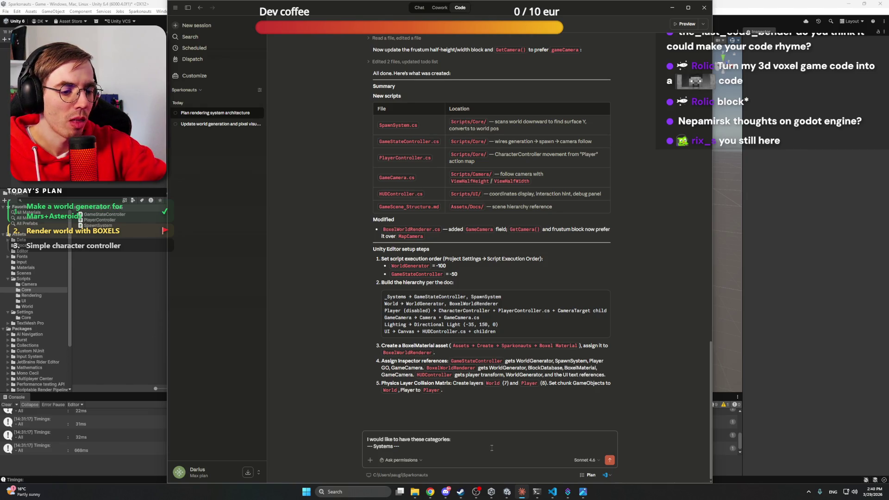
{"action": "key", "text": "shift+Return"}
{"action": "type", "text": "---"}
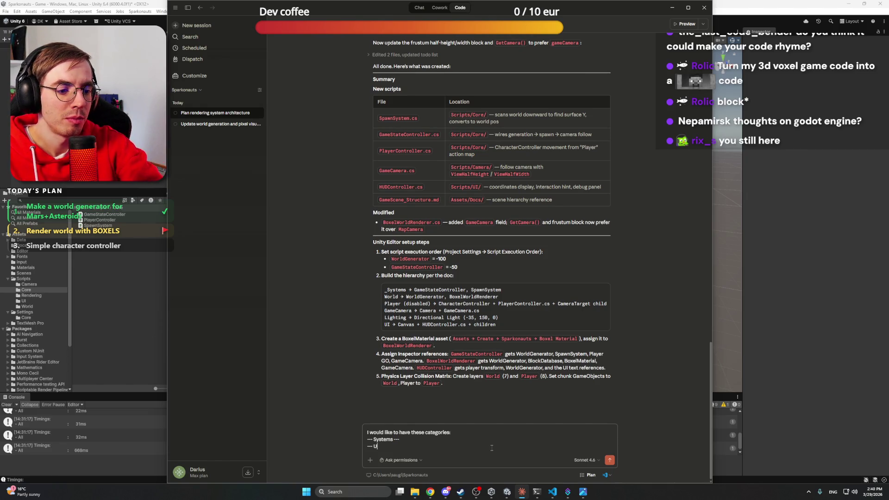
{"action": "type", "text": " UI ---"}
{"action": "key", "text": "shift+Return"}
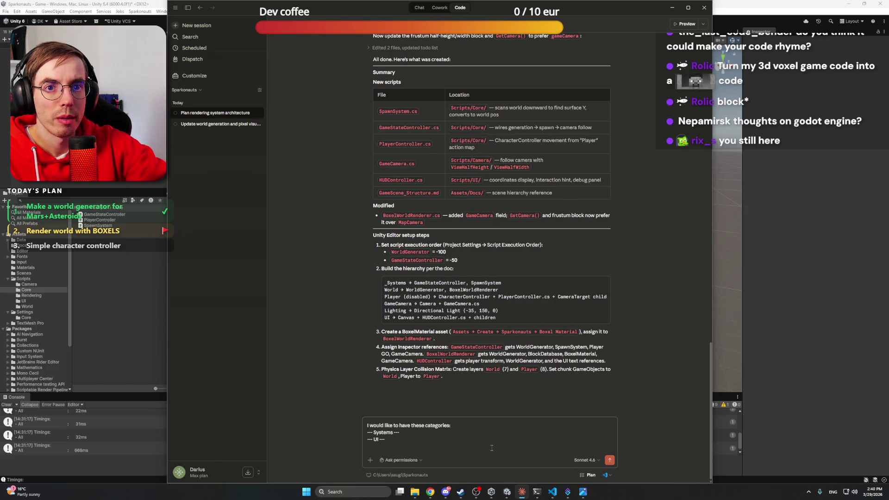
{"action": "type", "text": "--- World ---"}
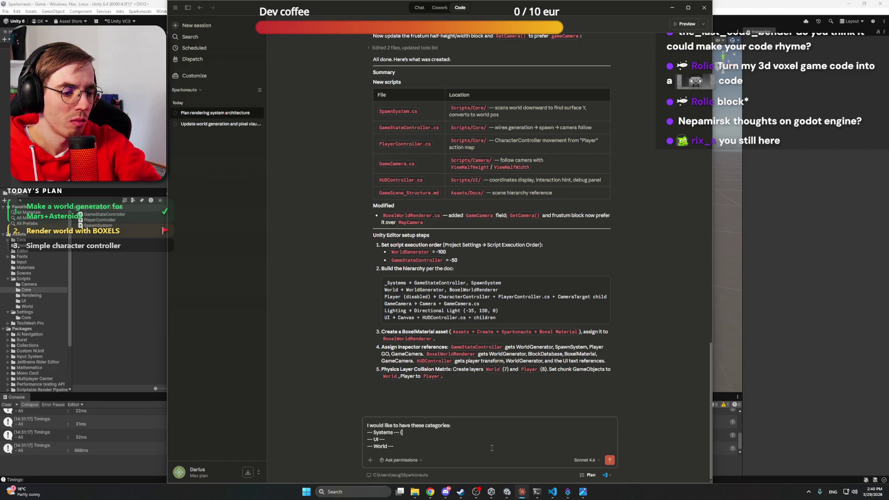
{"action": "type", "text": ")All systems a"}
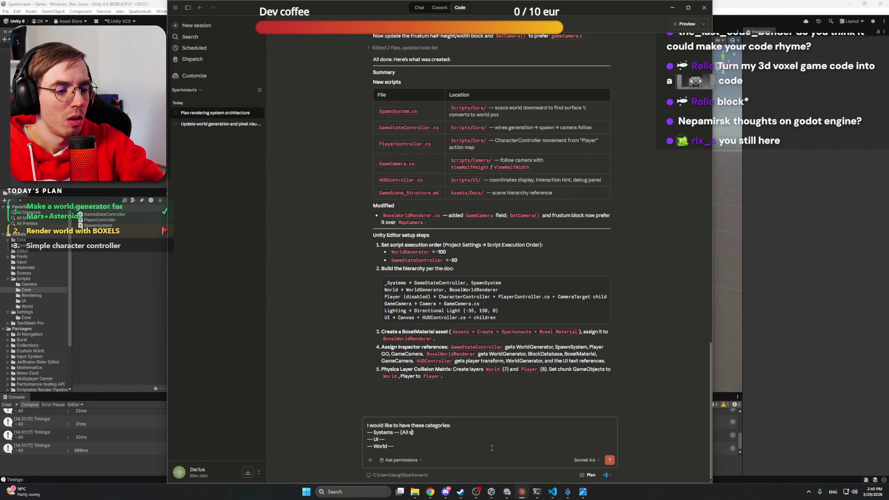
{"action": "type", "text": "nd managers"}
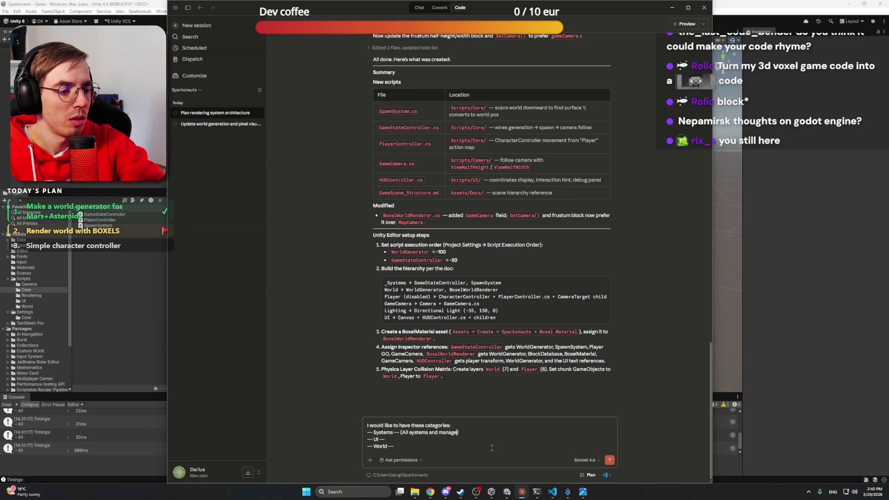
Describe UI as everything that happens with UI, and World as in-game objects like cameras, lights and players
{"action": "key", "text": "Down"}
{"action": "type", "text": "(E"}
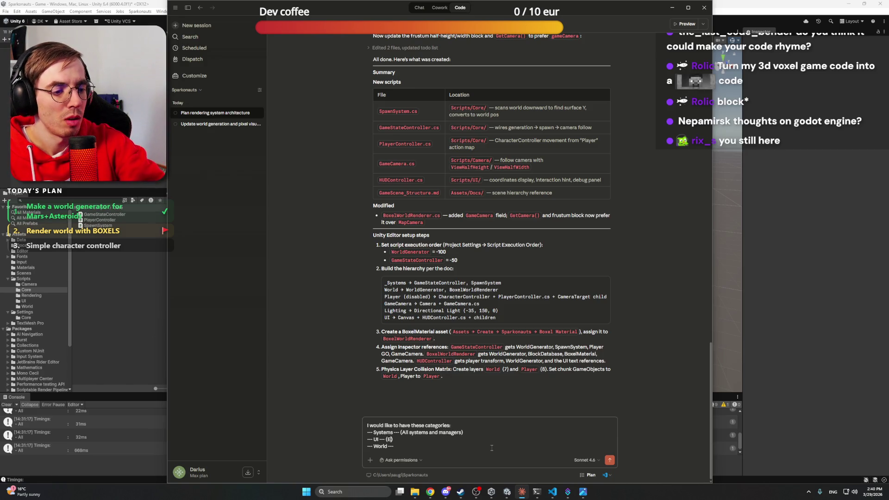
{"action": "type", "text": "veryting"}
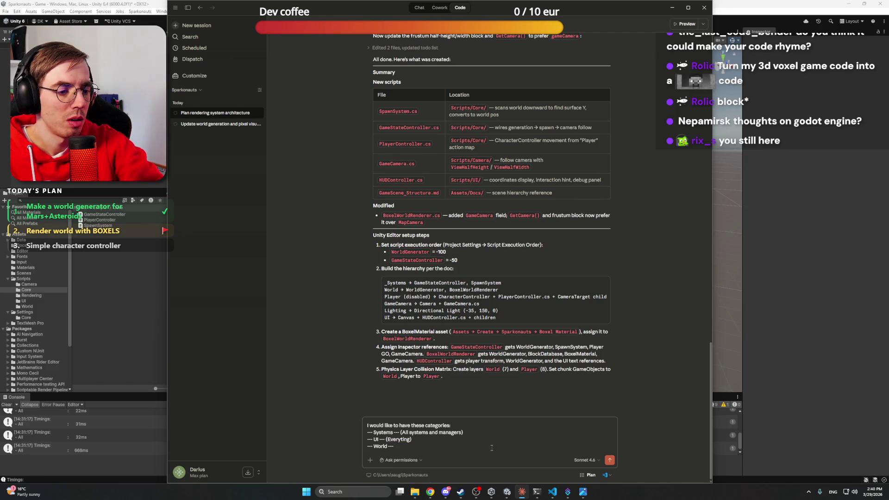
{"action": "type", "text": " that happens with"}
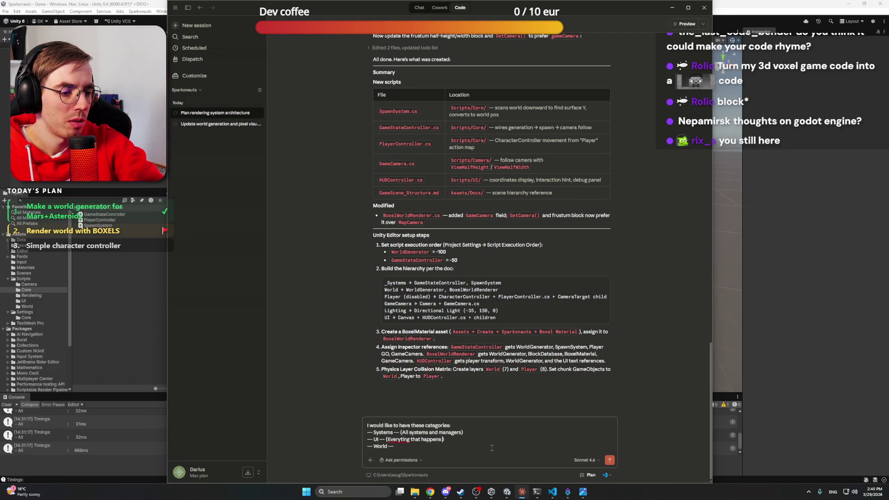
{"action": "type", "text": " UI"}
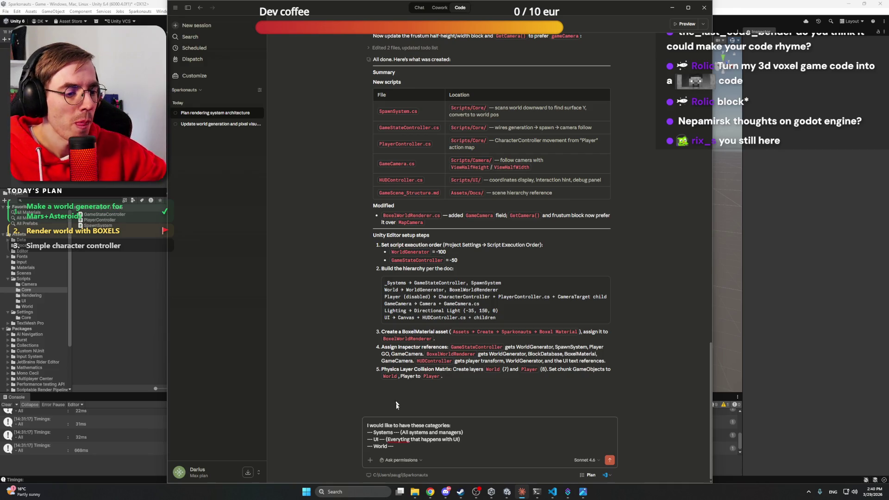
{"action": "right_click", "coordinate": [398, 439]}
{"action": "left_click", "coordinate": [427, 321]}
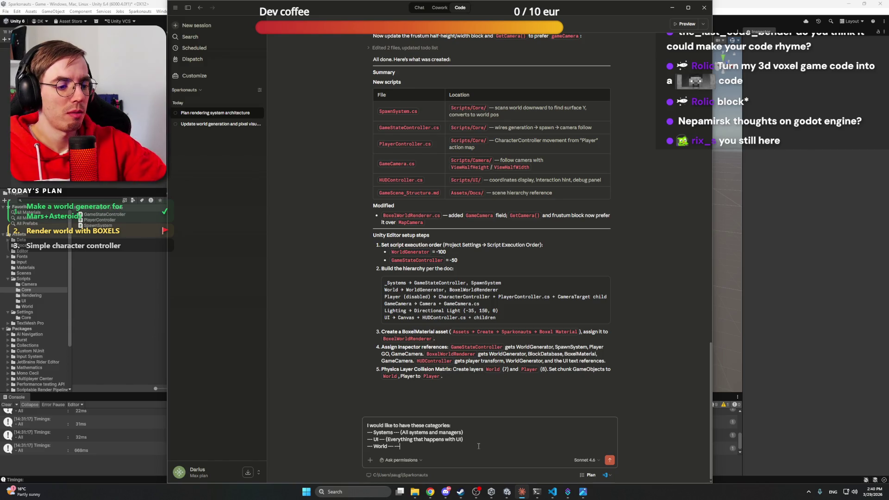
{"action": "key", "text": "BackSpace"}
{"action": "key", "text": "BackSpace"}
{"action": "key", "text": "BackSpace"}
{"action": "type", "text": "(Eve"}
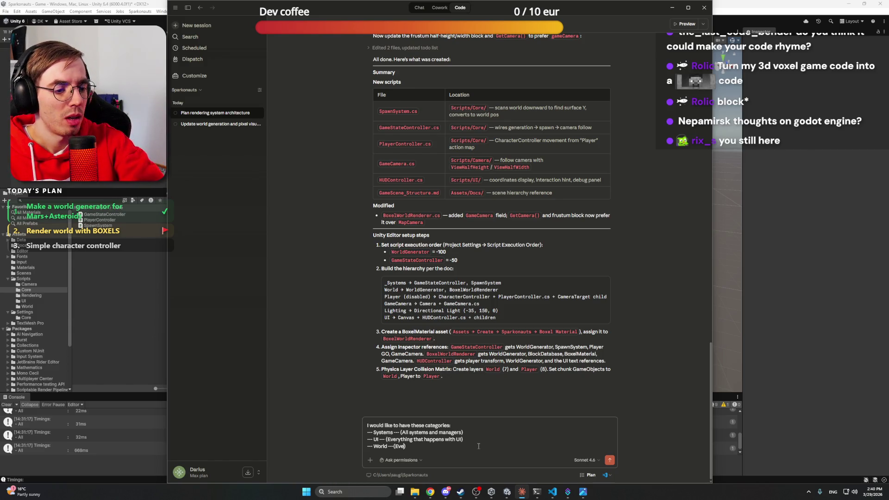
{"action": "type", "text": "ryting that is "}
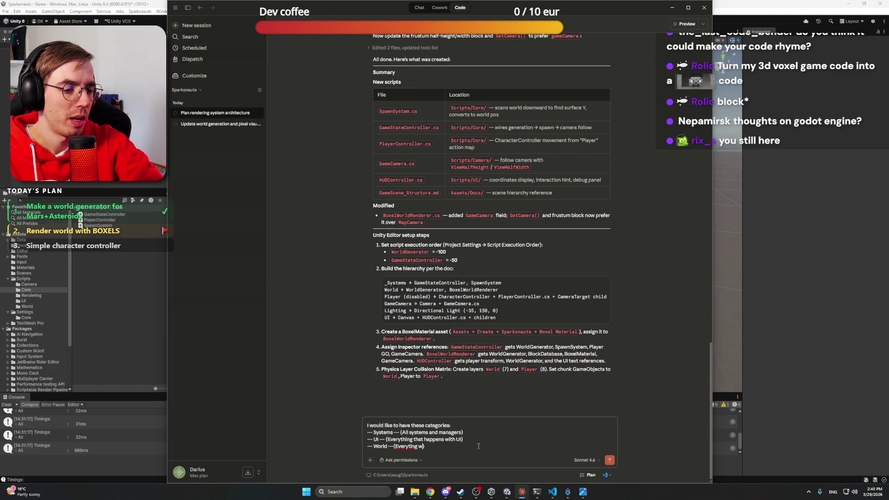
{"action": "type", "text": "an "}
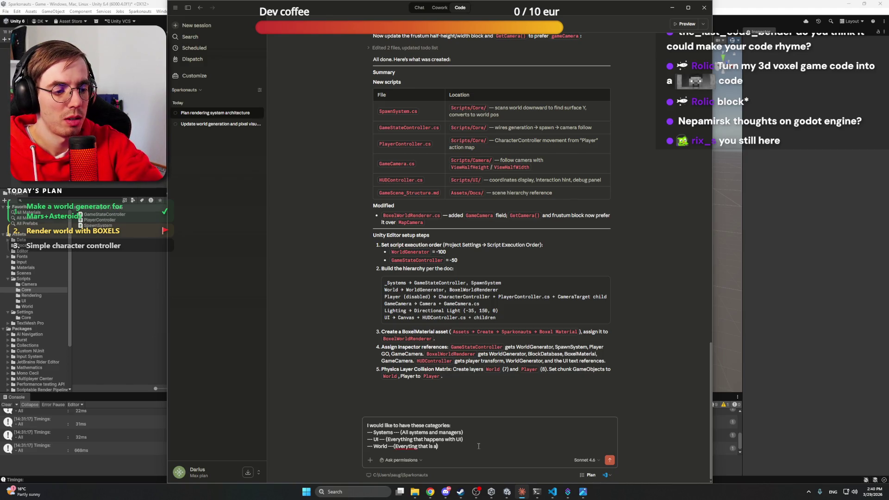
{"action": "type", "text": "object inside o"}
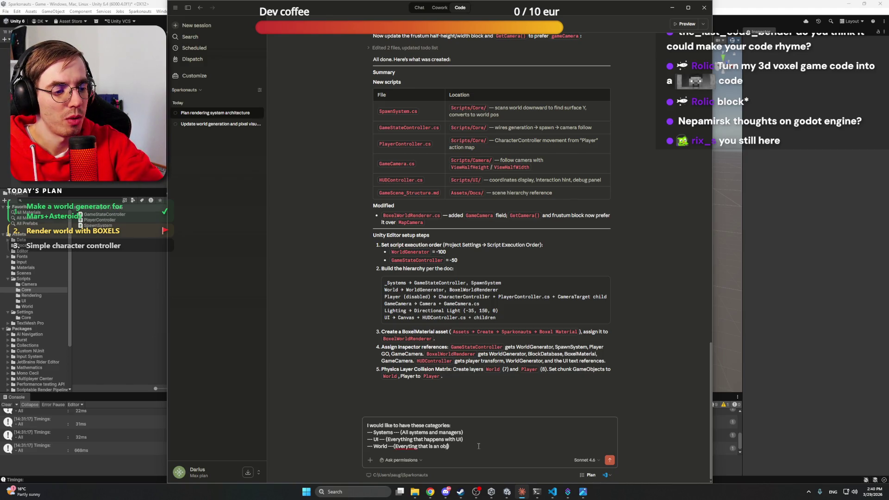
{"action": "type", "text": "f a game"}
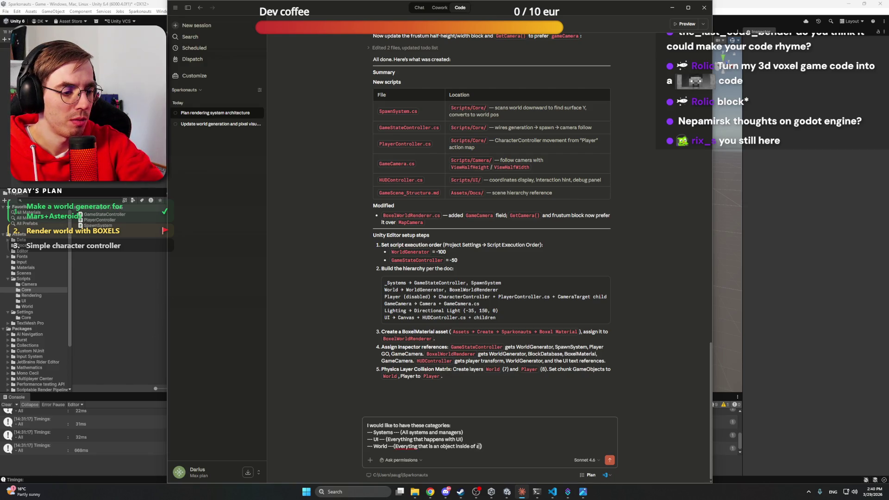
{"action": "type", "text": " (world,"}
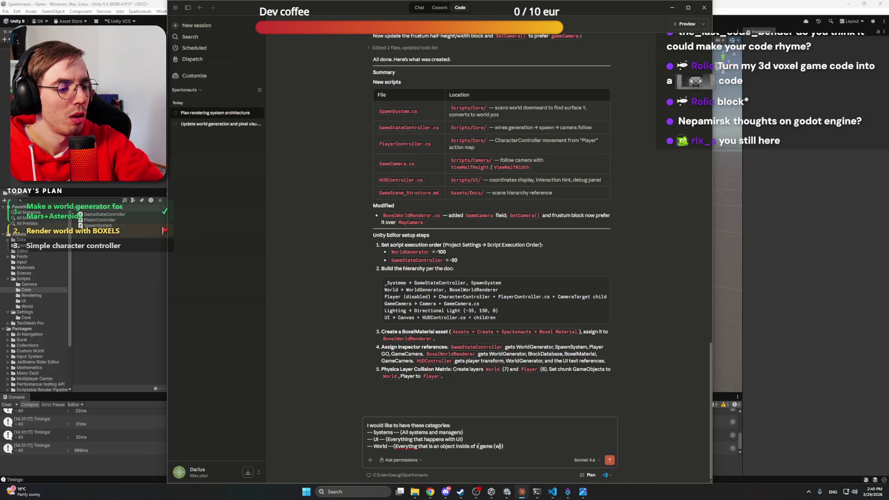
{"action": "type", "text": " cameras)"}
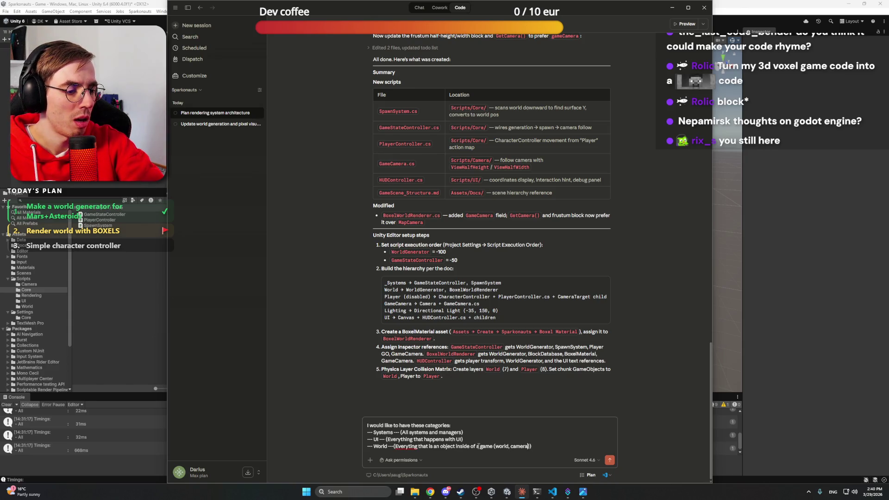
{"action": "key", "text": "BackSpace"}
{"action": "key", "text": "BackSpace"}
{"action": "type", "text": ", lights, "}
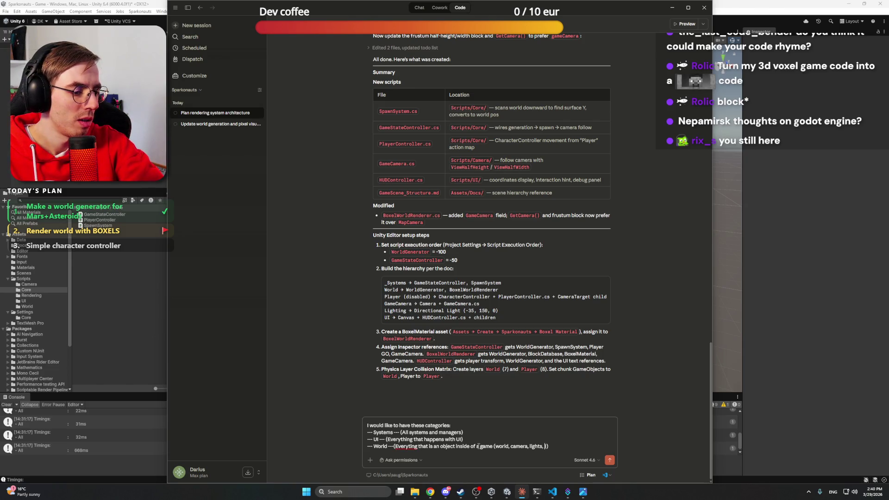
{"action": "type", "text": "players and"}
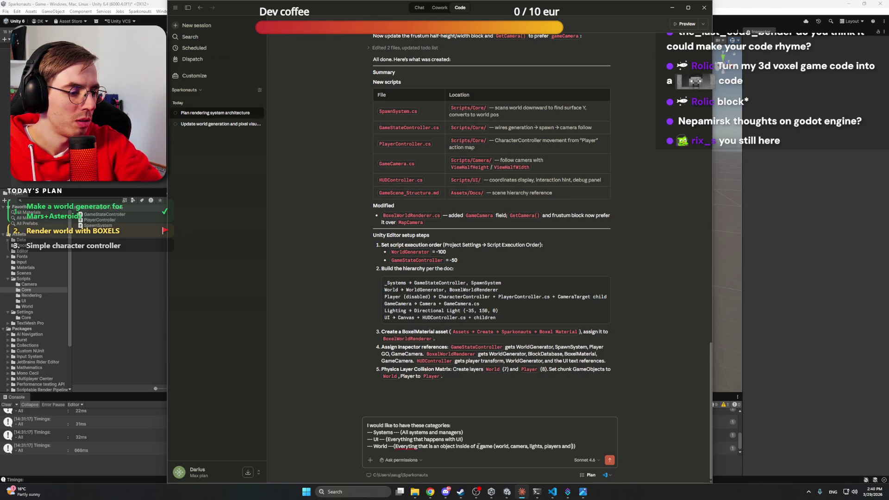
{"action": "type", "text": " so on."}
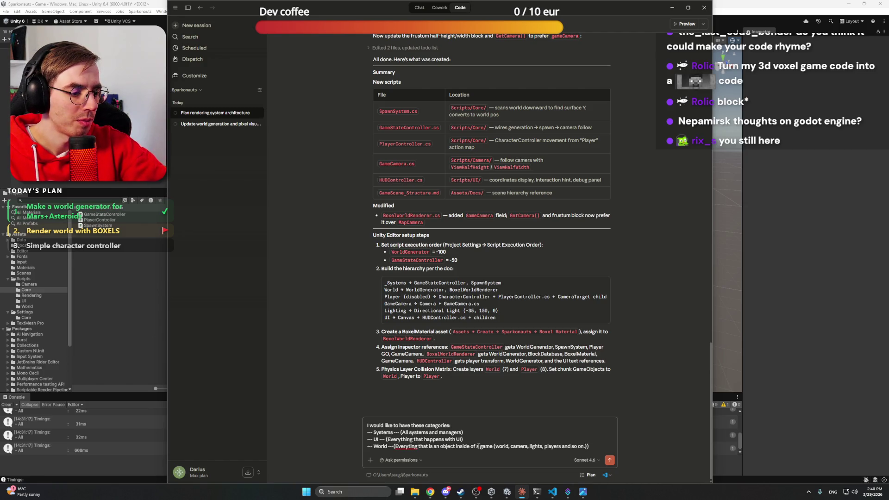
{"action": "key", "text": "BackSpace"}
{"action": "type", "text": ")"}
{"action": "key", "text": "Up"}
{"action": "key", "text": "Up"}
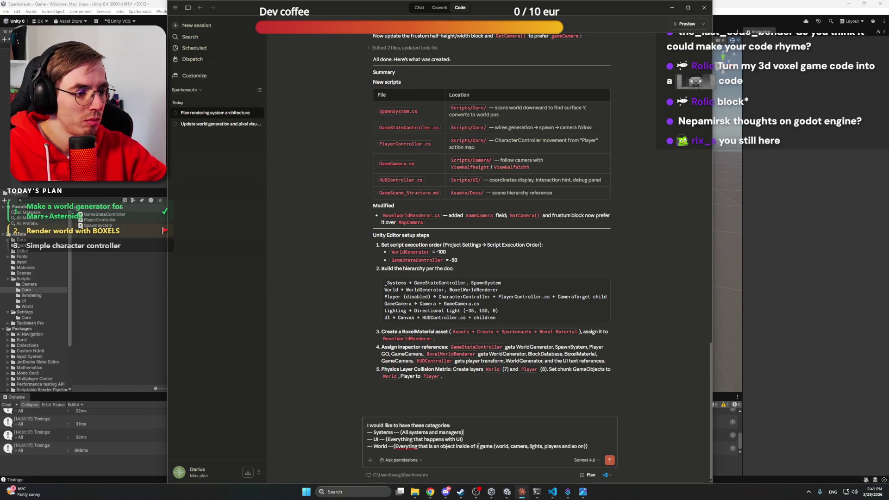
Add 'You can read my Current Gamescene for this. and check it's state' and send the prompt
{"action": "key", "text": "shift+Return"}
{"action": "key", "text": "shift+Return"}
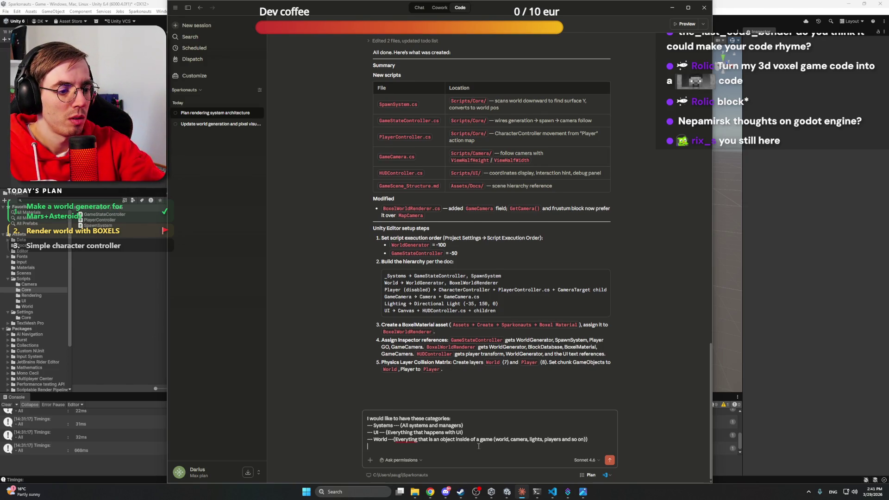
{"action": "type", "text": "You can read m"}
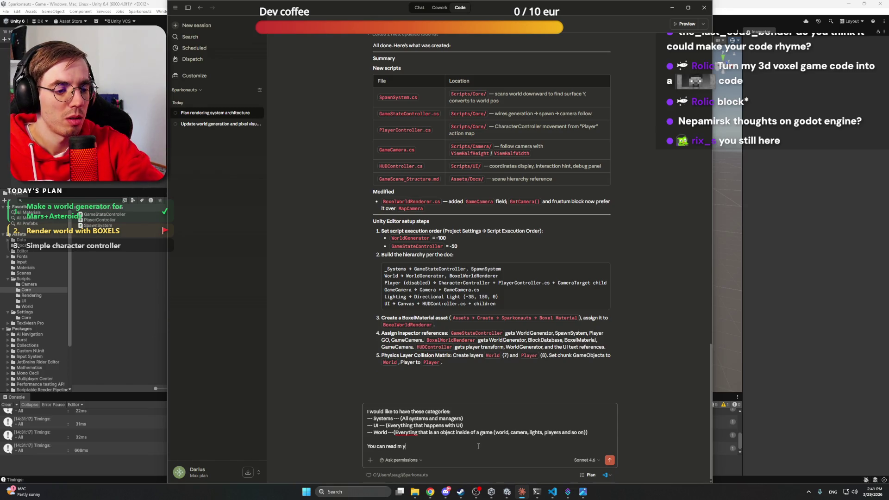
{"action": "type", "text": "y Current Game"}
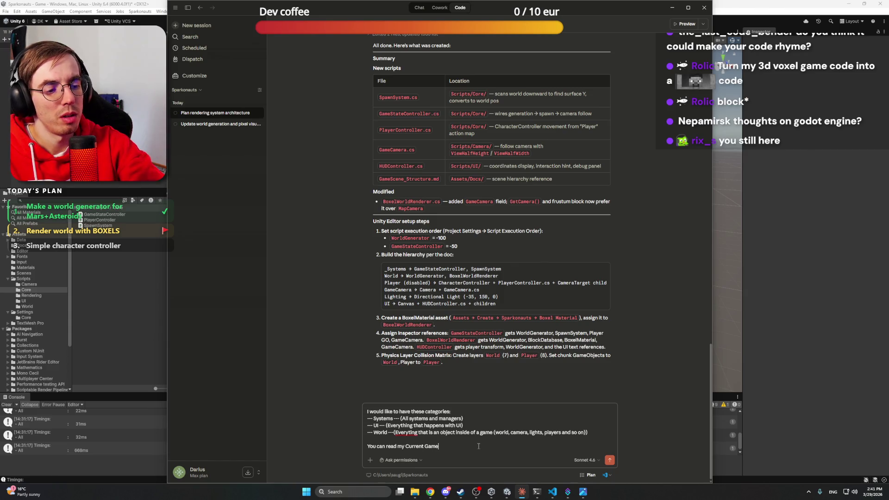
{"action": "type", "text": " scene for th"}
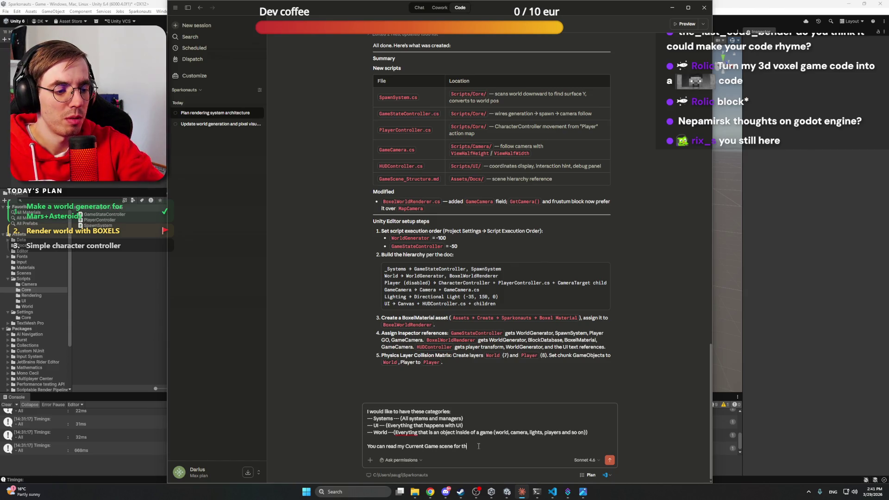
{"action": "type", "text": "is. and "}
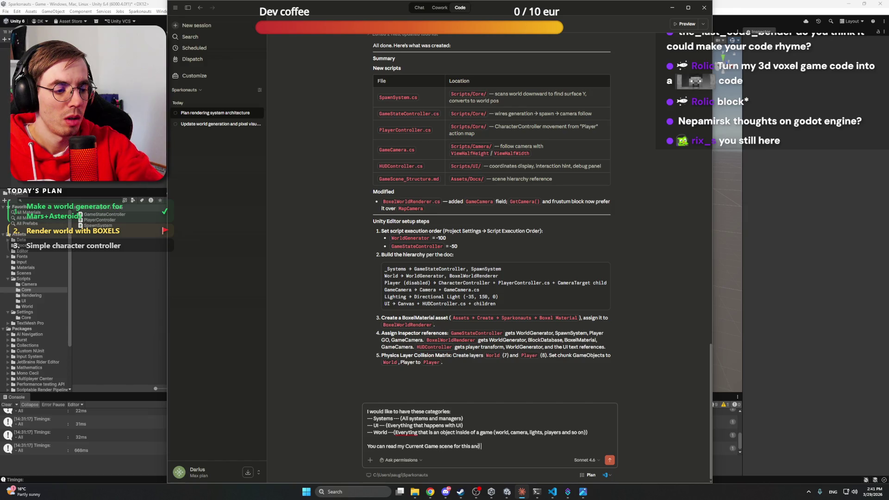
{"action": "type", "text": "check it's state."}
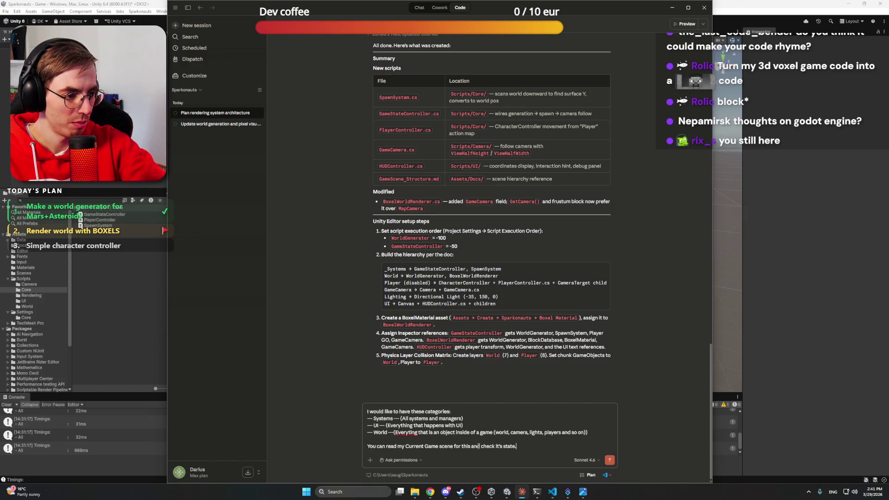
{"action": "key", "text": "Return"}
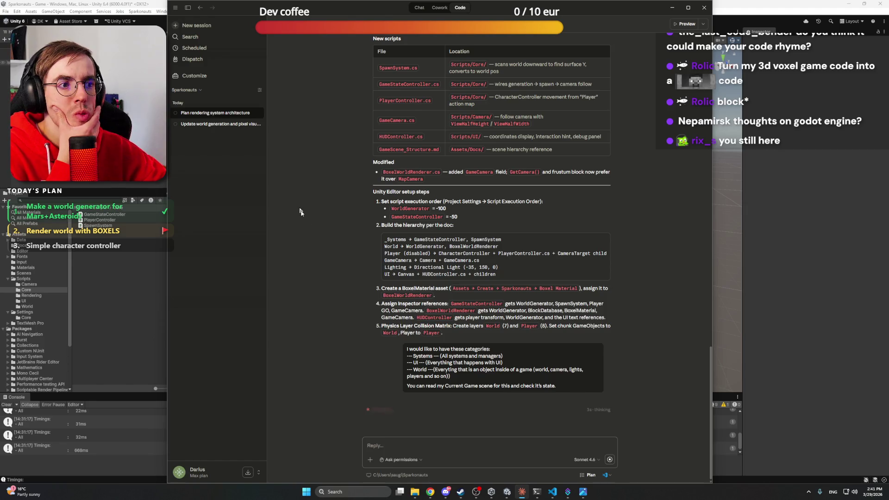
Scroll through the chat while Claude searches for .unity files and reads Game.unity
{"action": "scroll", "coordinate": [306, 228], "scroll_direction": "up", "scroll_amount": 10}
{"action": "scroll", "coordinate": [306, 228], "scroll_direction": "down", "scroll_amount": 15}
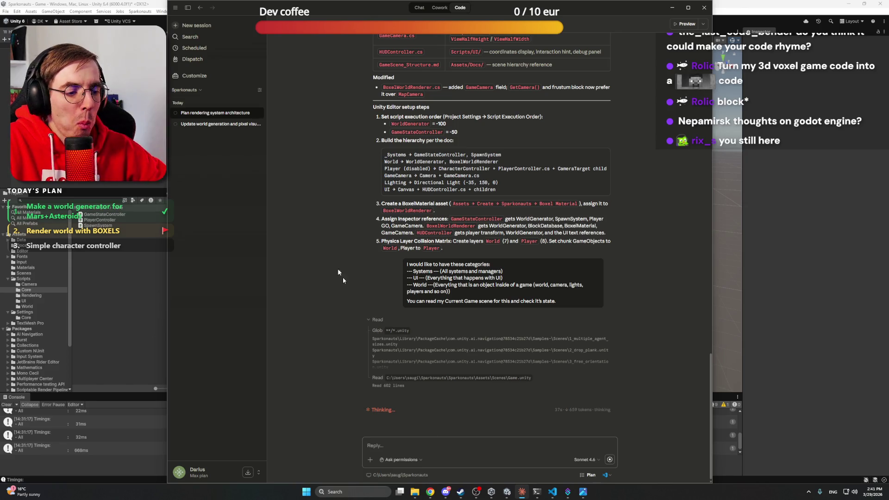
Switch to the ChatGPT tab in Chrome and open the astronaut T-pose image in the editor
{"action": "mouse_move", "coordinate": [430, 491]}
{"action": "left_click", "coordinate": [412, 456]}
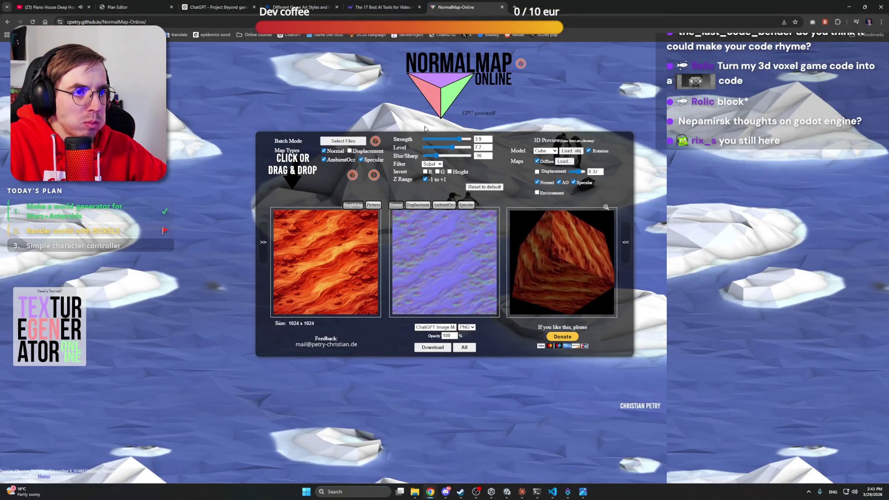
{"action": "left_click", "coordinate": [383, 7]}
{"action": "left_click", "coordinate": [301, 7]}
{"action": "left_click", "coordinate": [210, 6]}
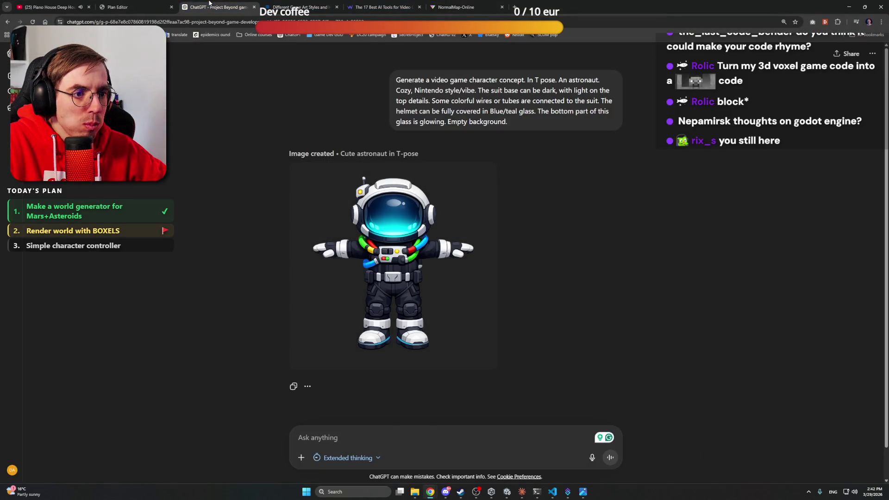
{"action": "left_click", "coordinate": [446, 238]}
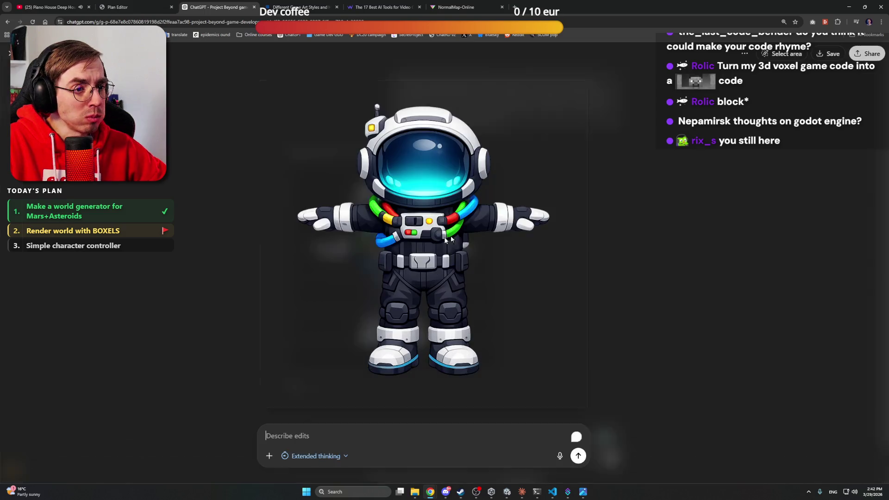
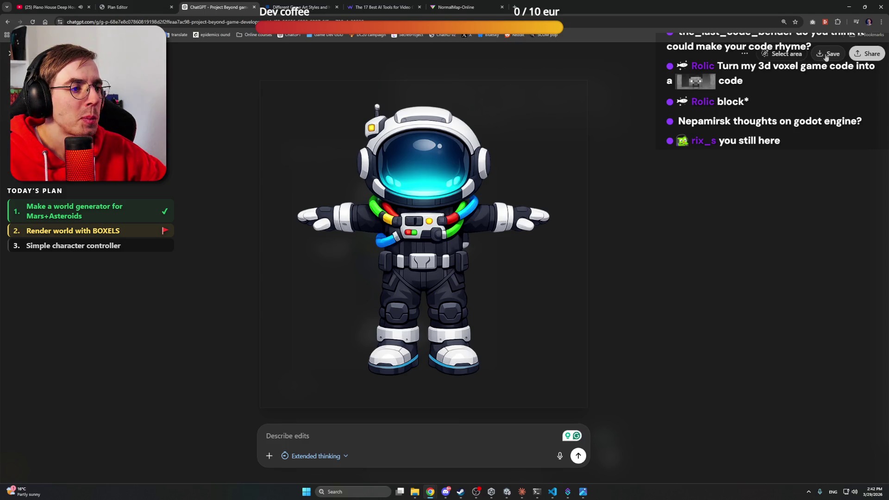
Save the T-pose astronaut image as astronaut_t_pose_concept and close the image viewer
{"action": "left_click", "coordinate": [826, 54]}
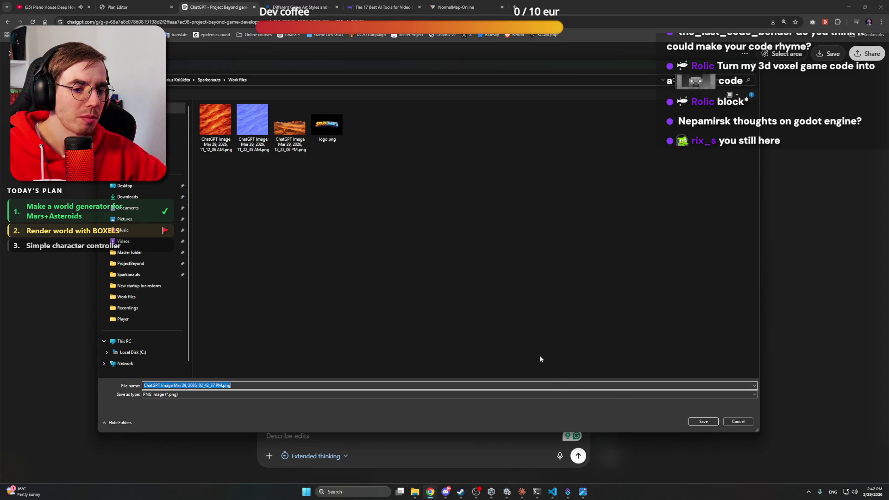
{"action": "type", "text": "astronaut_t_p"}
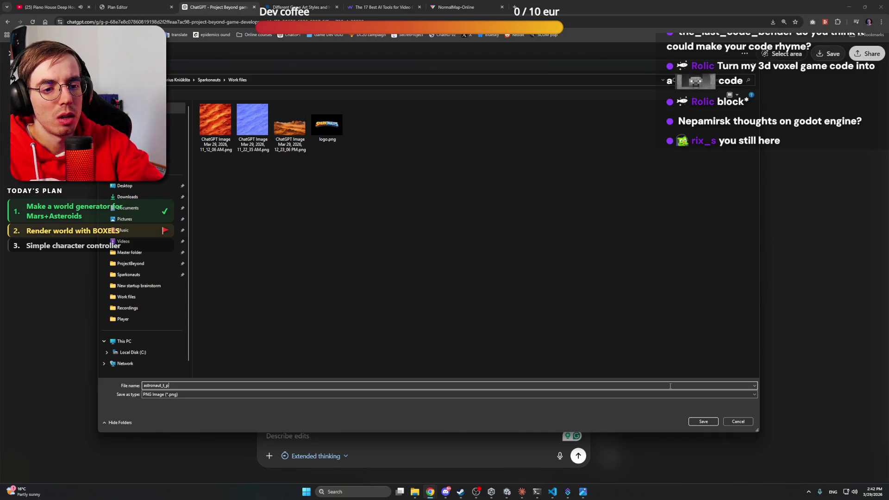
{"action": "type", "text": "ose_c"}
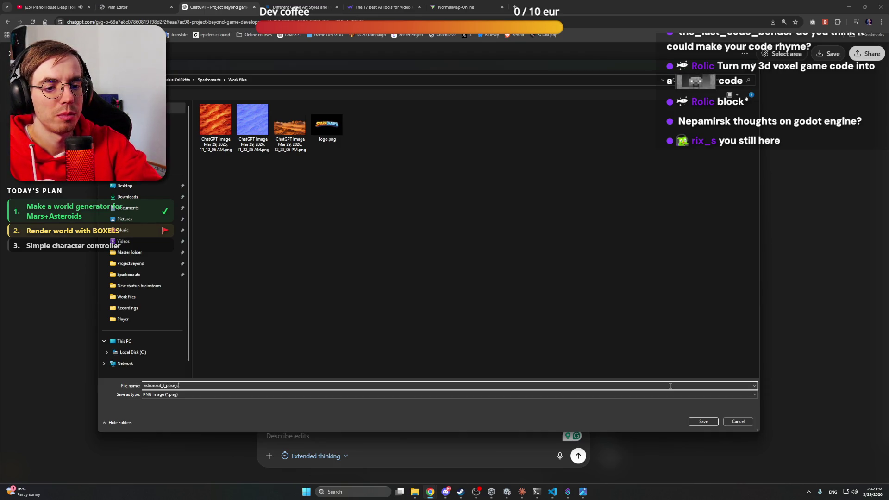
{"action": "type", "text": "oncept"}
{"action": "key", "text": "Return"}
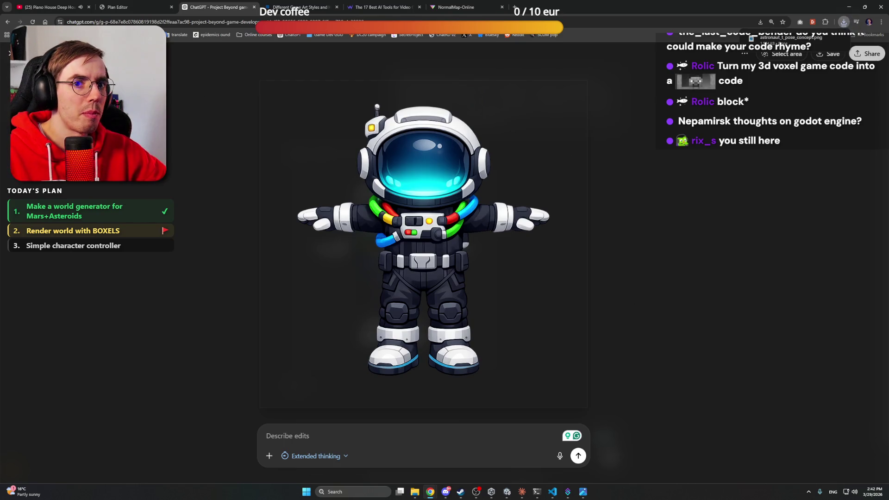
{"action": "key", "text": "Escape"}
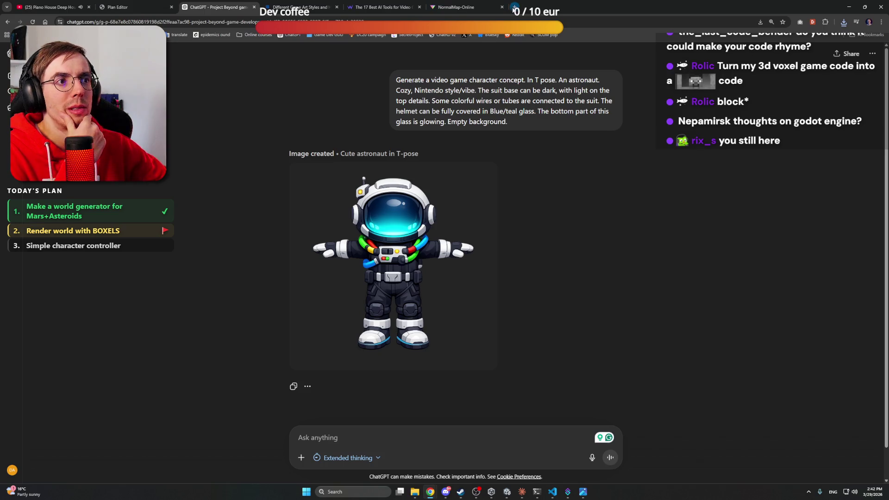
Minimize Chrome so the Claude conversation about the scene hierarchy is visible
{"action": "left_click", "coordinate": [845, 5]}
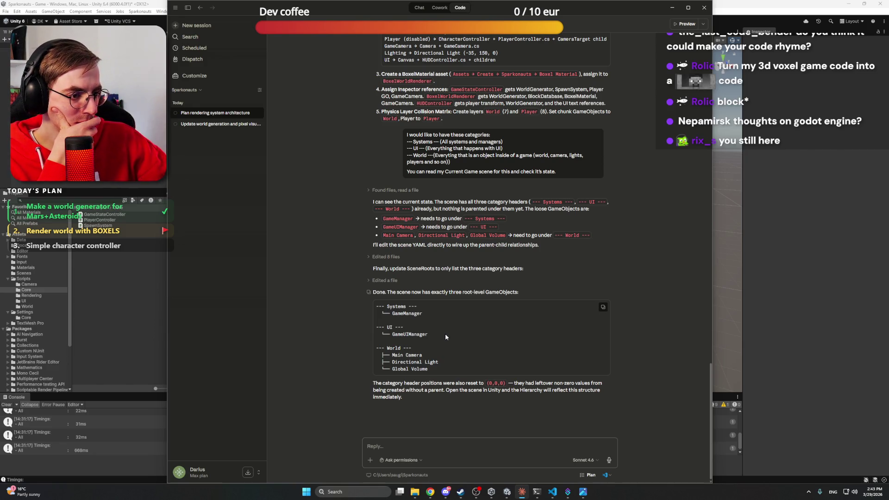
Reload the externally modified Game scene in Unity
{"action": "key", "text": "alt+Tab"}
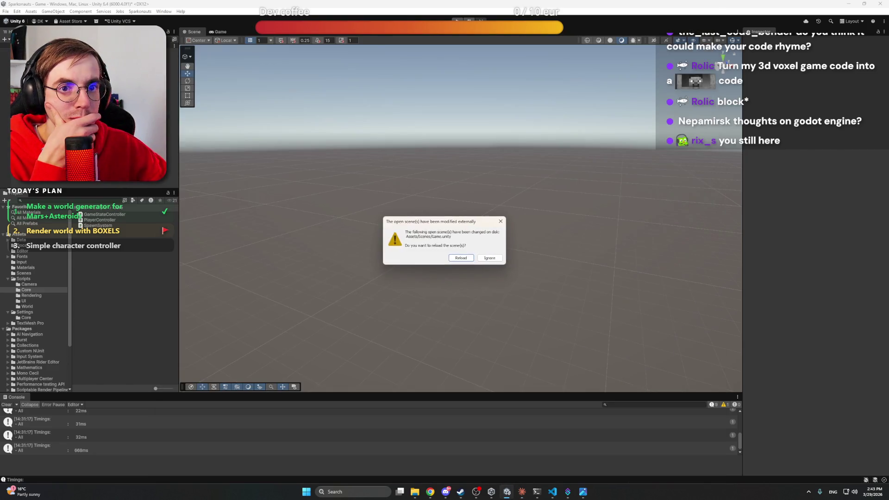
{"action": "left_click", "coordinate": [453, 258]}
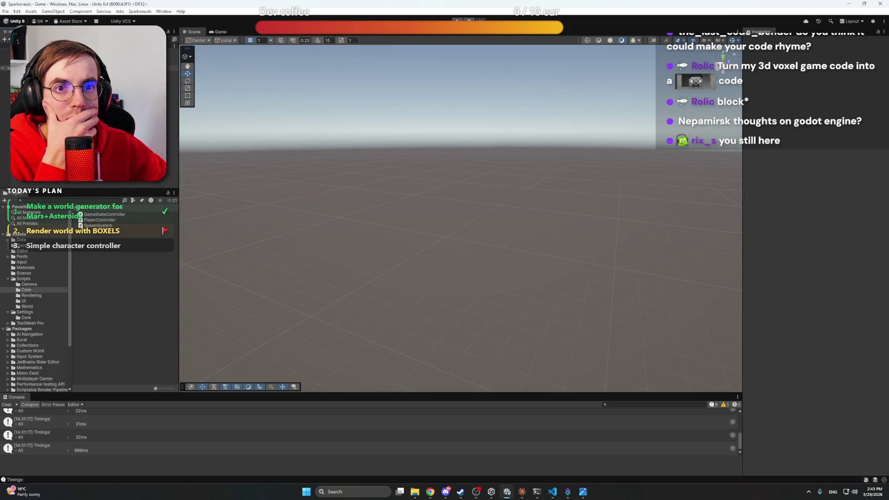
{"action": "left_click", "coordinate": [174, 73]}
{"action": "left_click", "coordinate": [174, 79]}
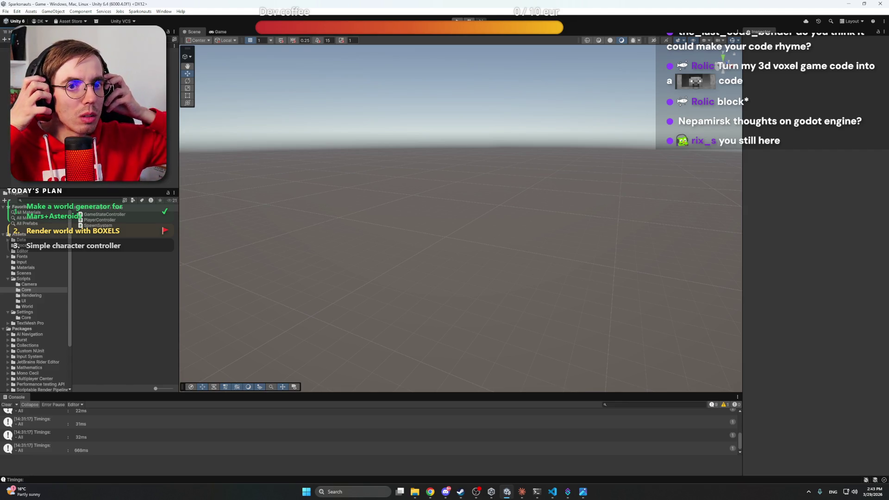
Inspect the GameManager, World and Directional Light objects in the Hierarchy
{"action": "left_click", "coordinate": [28, 56]}
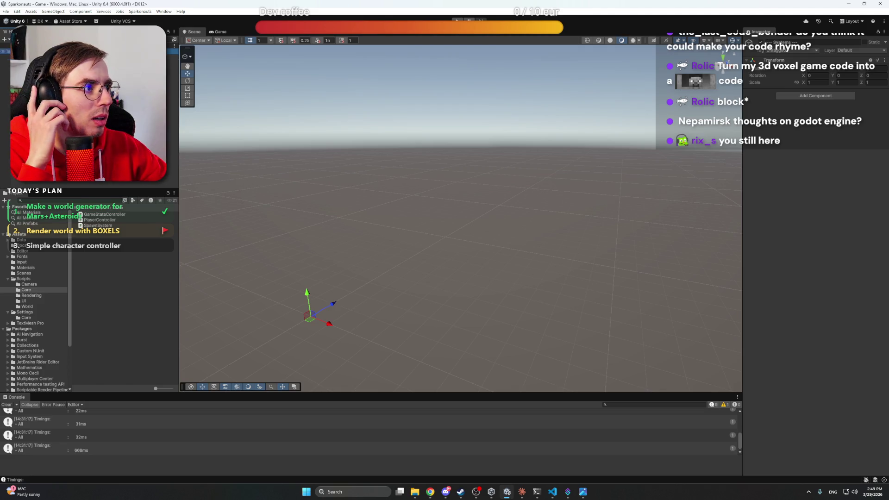
{"action": "key", "text": "Down"}
{"action": "key", "text": "Down"}
{"action": "key", "text": "Down"}
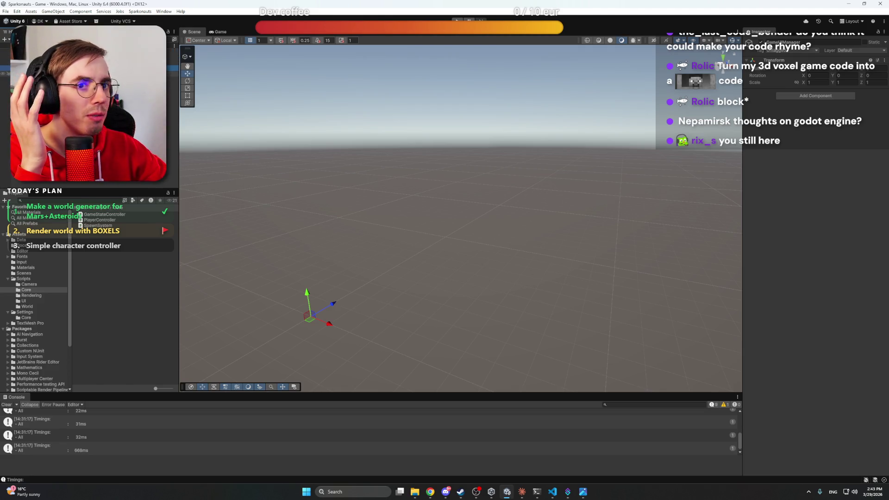
{"action": "key", "text": "Down"}
{"action": "key", "text": "Down"}
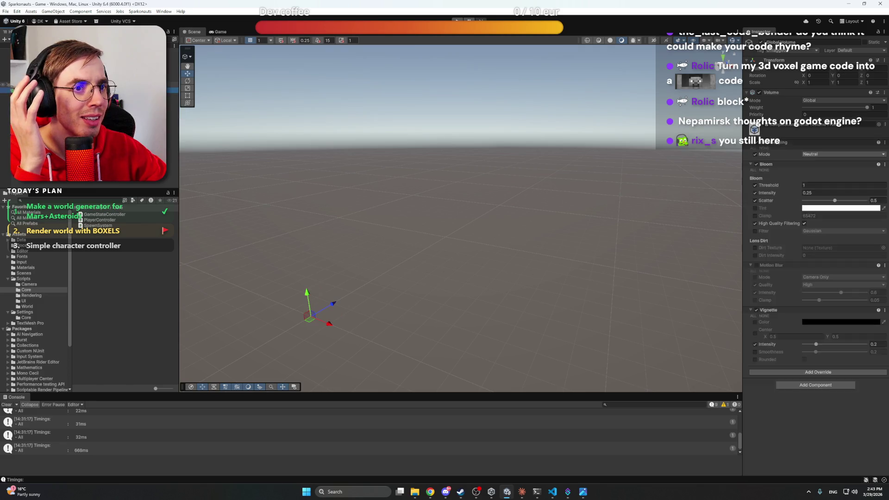
{"action": "key", "text": "Up"}
{"action": "key", "text": "Up"}
{"action": "key", "text": "Down"}
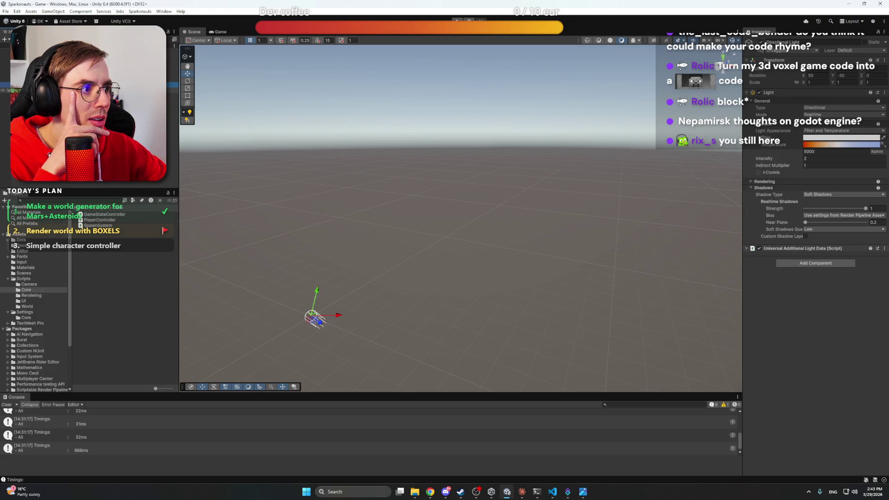
{"action": "left_click", "coordinate": [28, 56]}
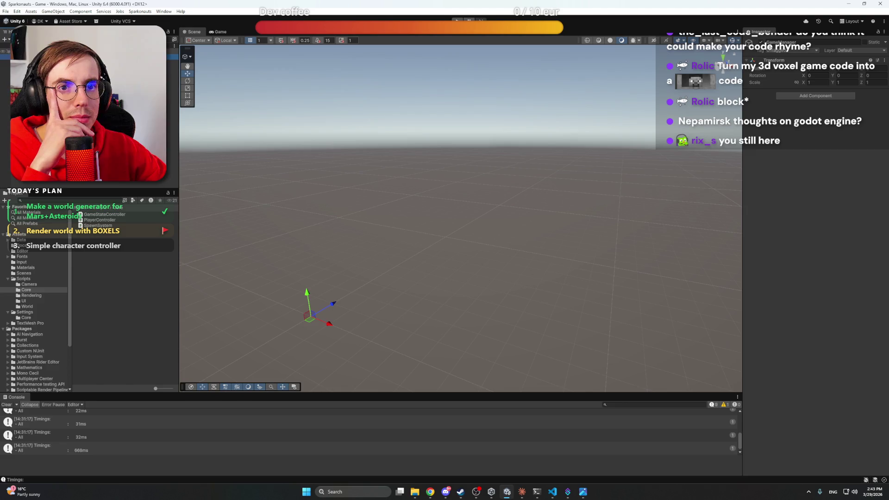
Browse the Scripts and Scenes folders, select the Game scene asset, then return to Claude
{"action": "left_click", "coordinate": [32, 279]}
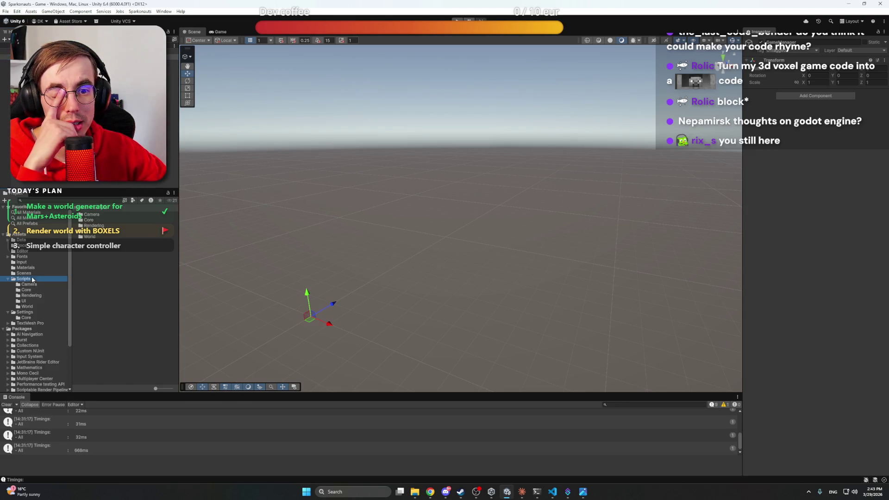
{"action": "left_click", "coordinate": [24, 273]}
{"action": "left_click", "coordinate": [92, 215]}
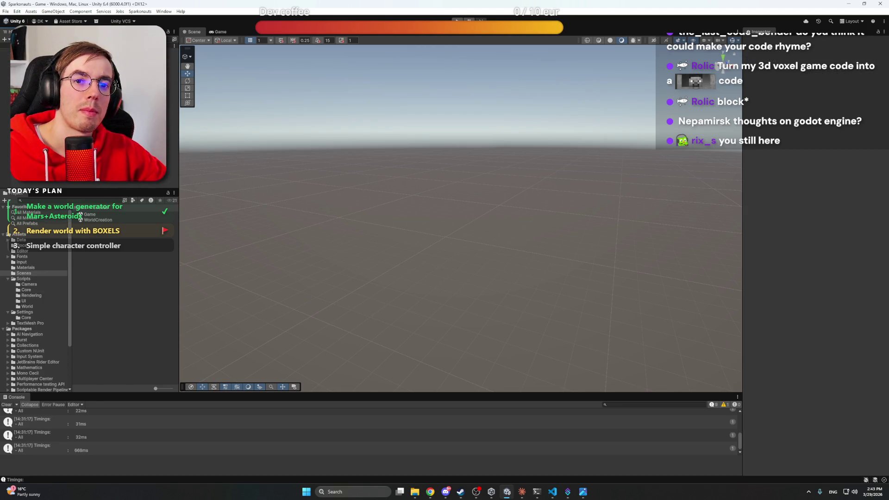
{"action": "left_click", "coordinate": [522, 492]}
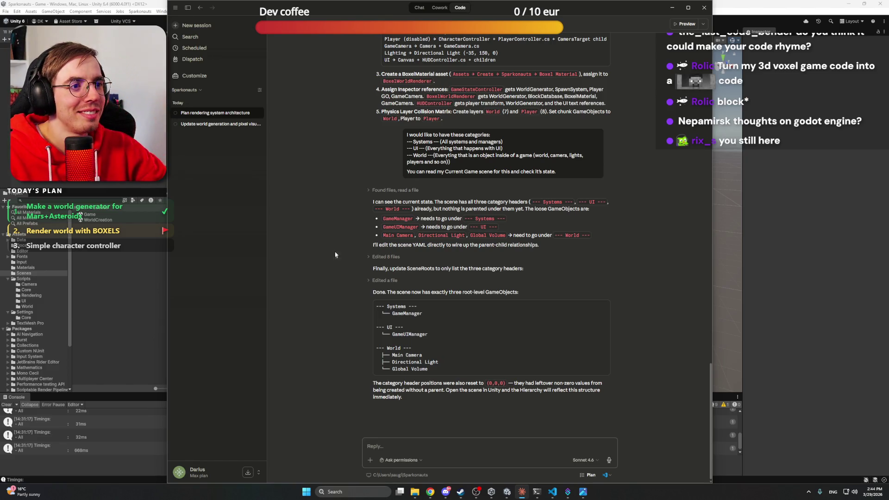
Ask Claude: 'Give me a list and Instructions of what scene objects I should have and what to attach to it'
{"action": "scroll", "coordinate": [331, 267], "scroll_direction": "up", "scroll_amount": 5}
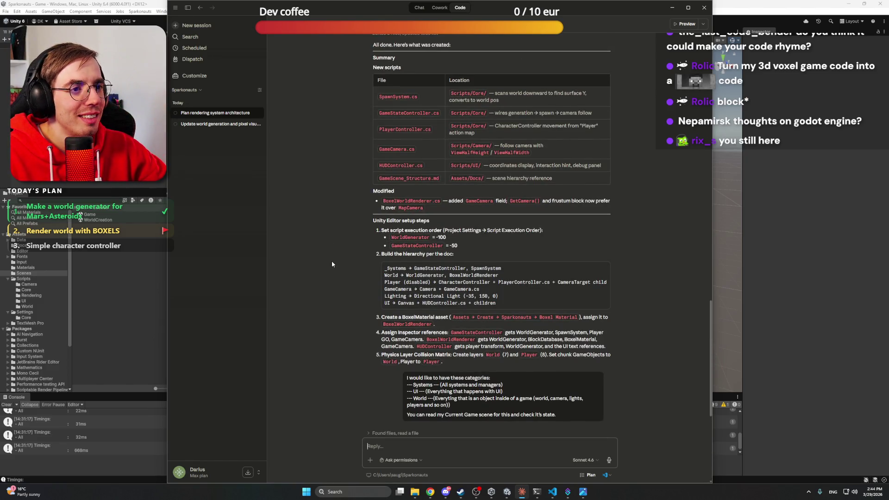
{"action": "scroll", "coordinate": [332, 261], "scroll_direction": "up", "scroll_amount": 10}
{"action": "scroll", "coordinate": [326, 263], "scroll_direction": "up", "scroll_amount": 4}
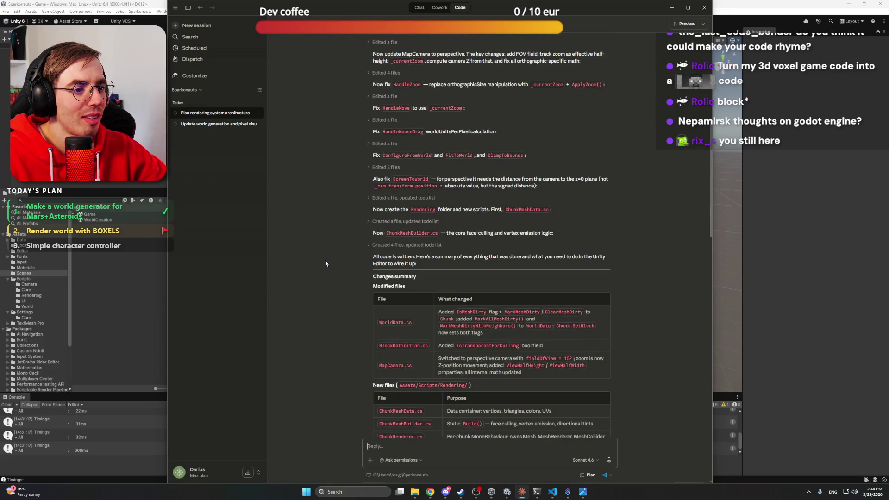
{"action": "scroll", "coordinate": [325, 263], "scroll_direction": "up", "scroll_amount": 3}
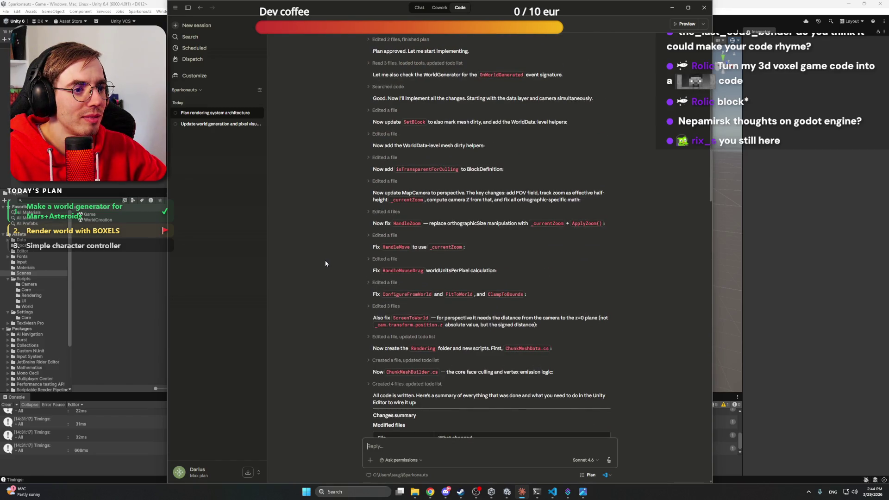
{"action": "scroll", "coordinate": [325, 261], "scroll_direction": "up", "scroll_amount": 3}
{"action": "scroll", "coordinate": [320, 256], "scroll_direction": "down", "scroll_amount": 15}
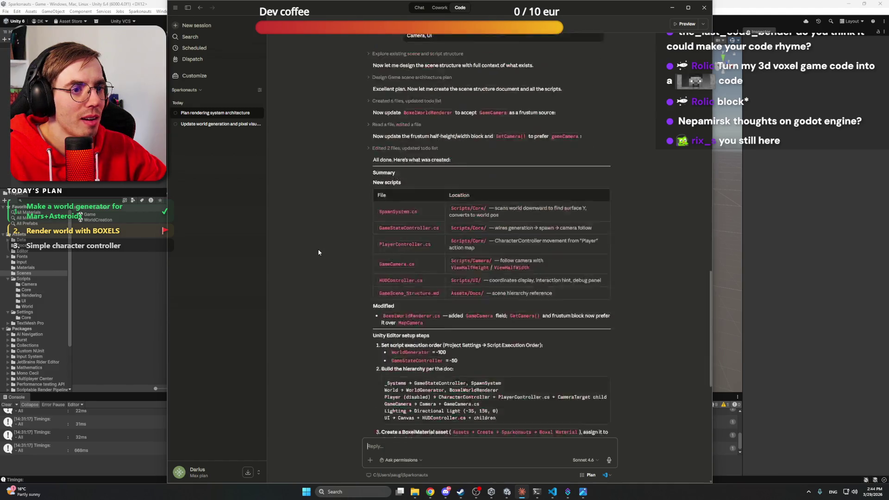
{"action": "scroll", "coordinate": [319, 252], "scroll_direction": "down", "scroll_amount": 7}
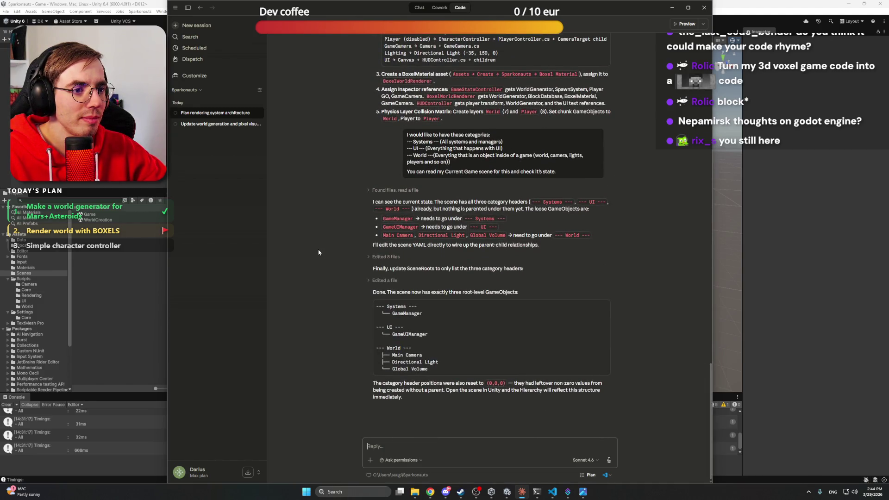
{"action": "type", "text": "Give me a list"}
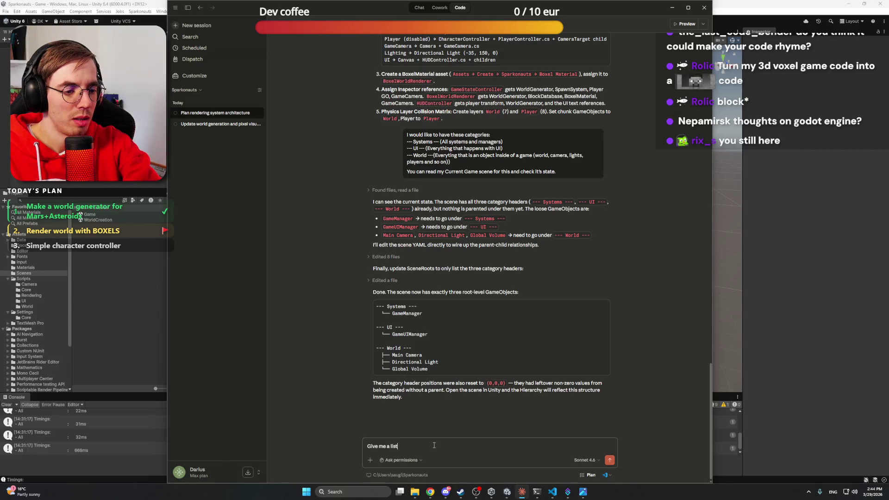
{"action": "type", "text": " and Instr"}
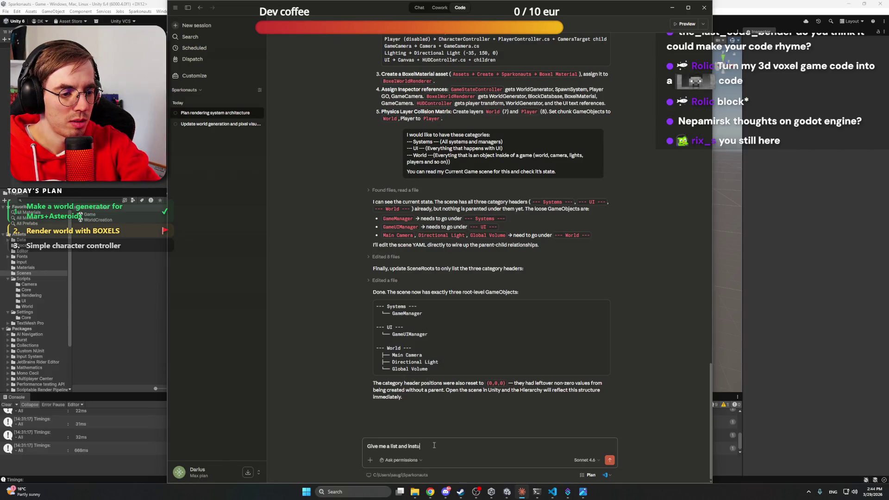
{"action": "type", "text": "uctions"}
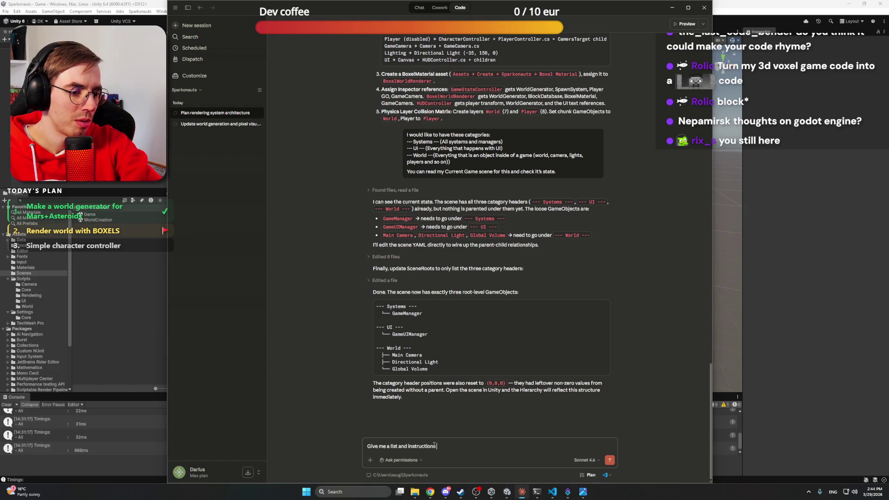
{"action": "type", "text": " of what "}
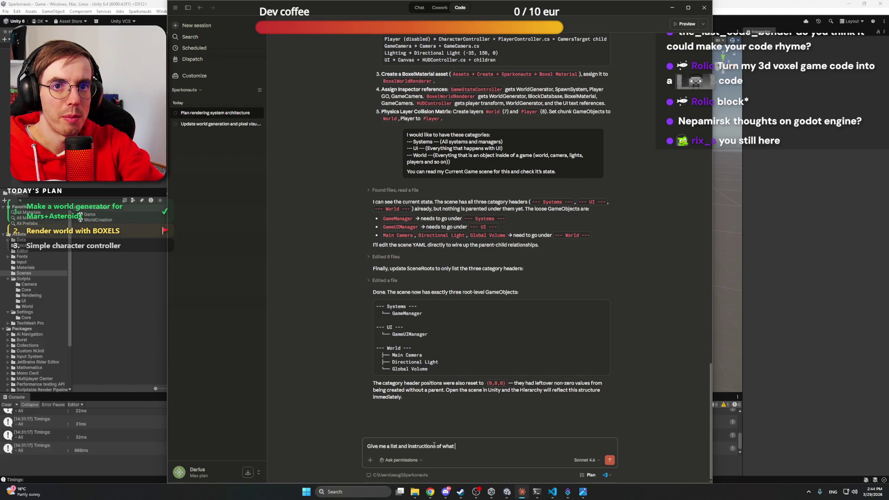
{"action": "type", "text": "scne"}
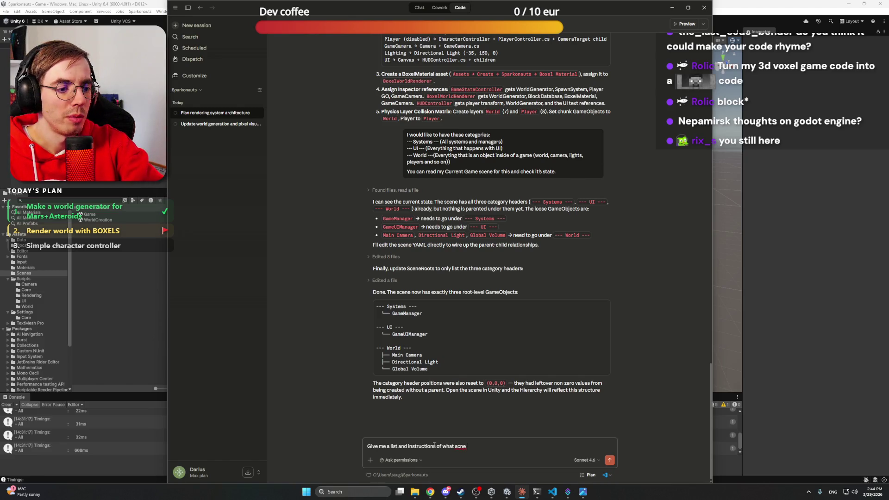
{"action": "key", "text": "BackSpace"}
{"action": "key", "text": "BackSpace"}
{"action": "key", "text": "BackSpace"}
{"action": "type", "text": "c"}
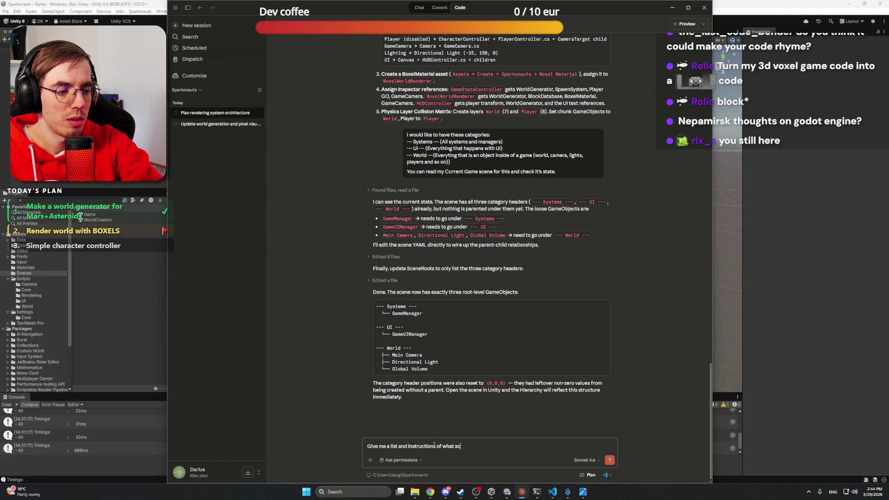
{"action": "type", "text": "ene objects I s"}
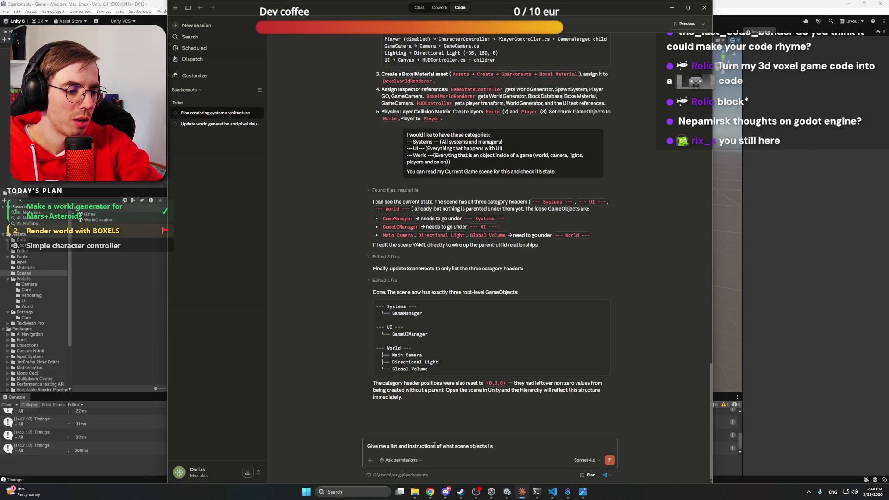
{"action": "type", "text": "hould have and wha"}
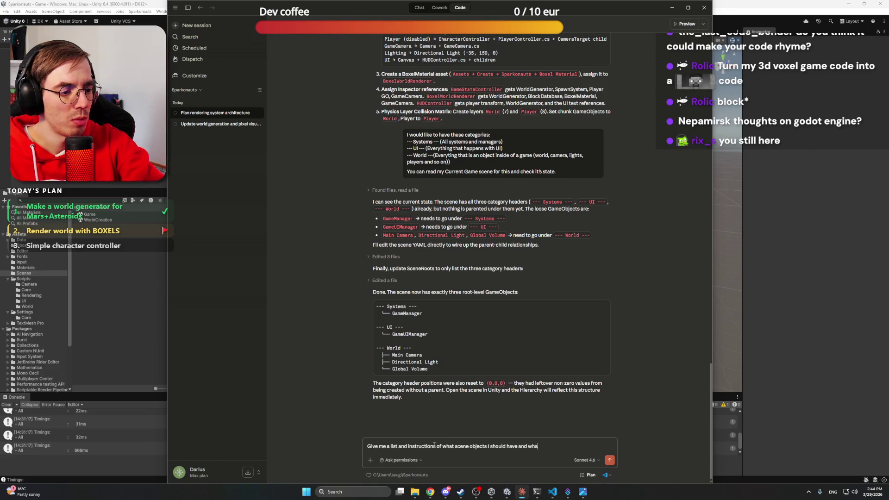
{"action": "type", "text": "t to attach "}
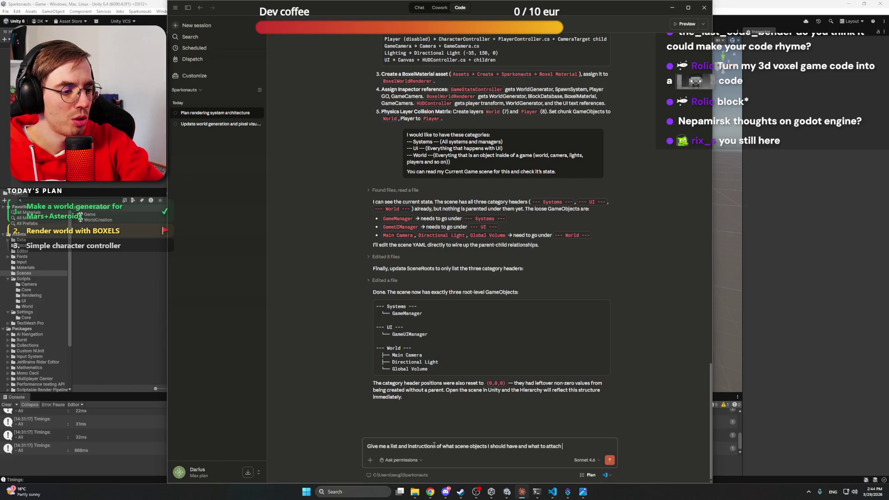
{"action": "type", "text": "to it"}
{"action": "key", "text": "Return"}
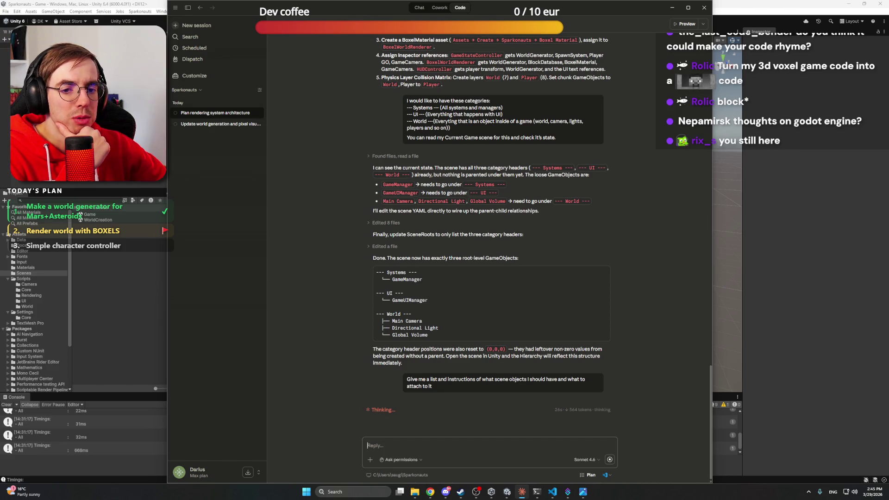
Put the Claude chat aside and bring the Unity editor back to the front
{"action": "left_click", "coordinate": [521, 492]}
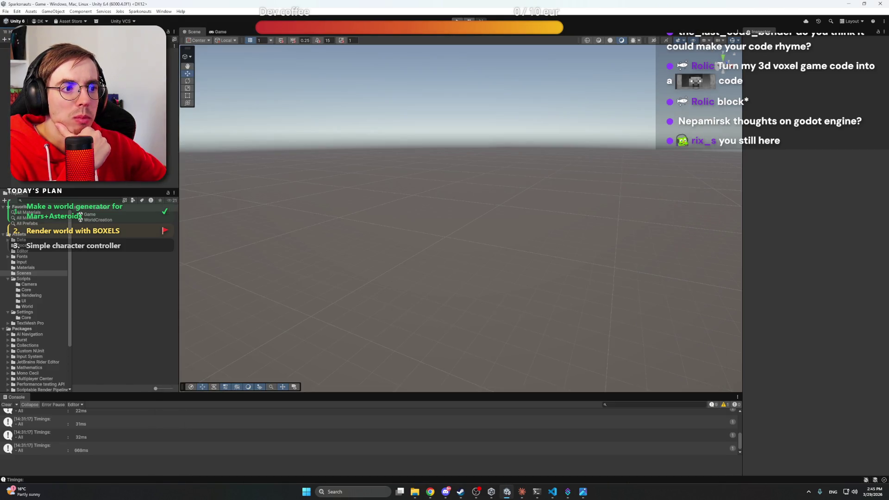
{"action": "left_click", "coordinate": [447, 493]}
{"action": "left_click", "coordinate": [447, 492]}
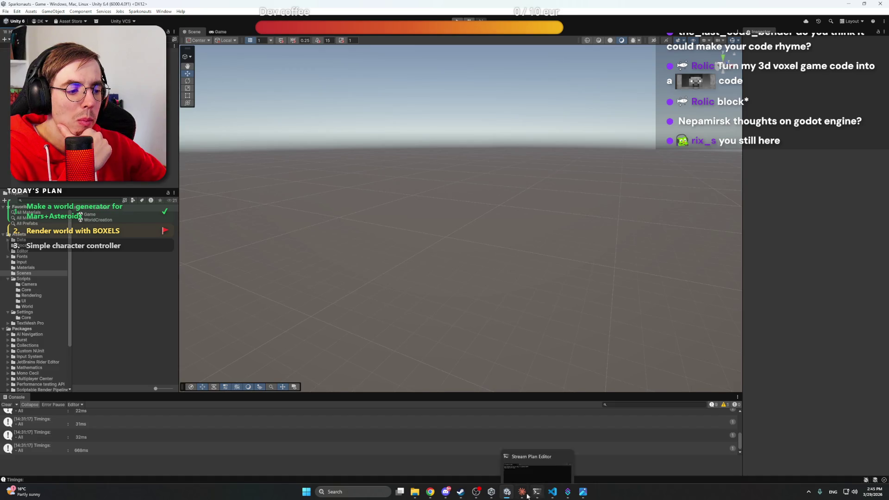
{"action": "left_click", "coordinate": [521, 492]}
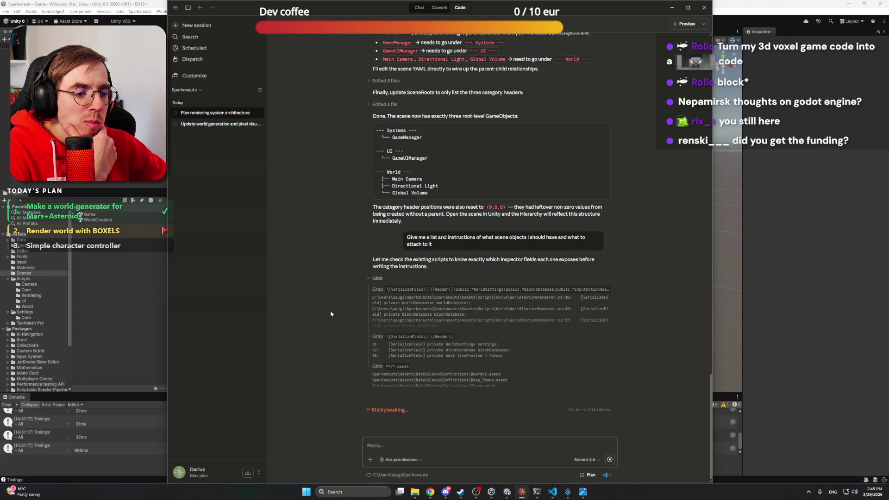
{"action": "key", "text": "alt+Tab"}
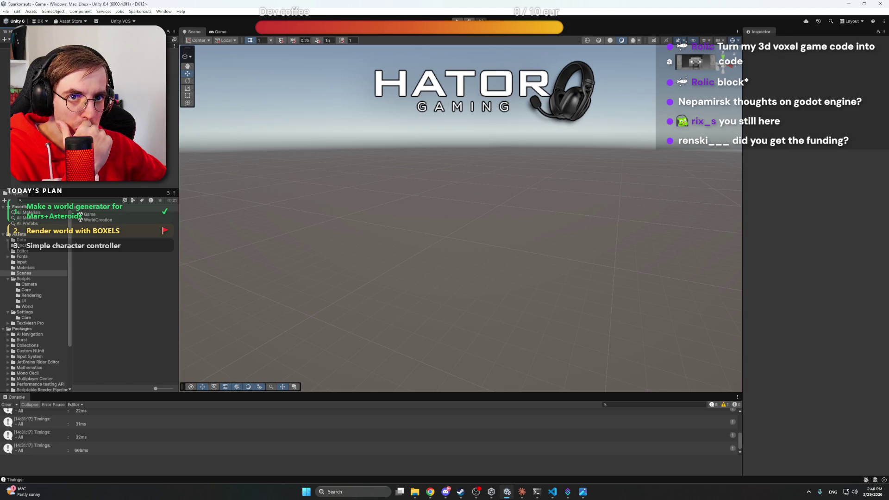
Search the Windows Start menu for miro, then clear the search
{"action": "left_click", "coordinate": [446, 491]}
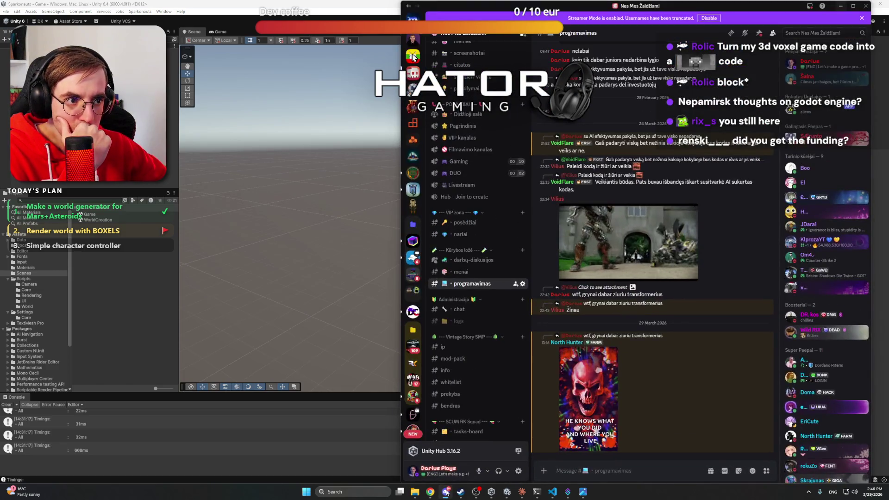
{"action": "left_click", "coordinate": [445, 492]}
{"action": "left_click", "coordinate": [307, 494]}
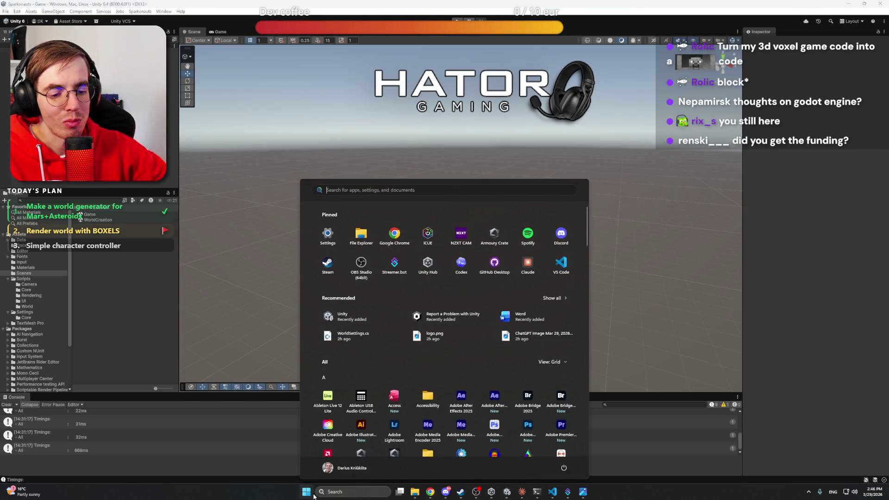
{"action": "type", "text": "miro"}
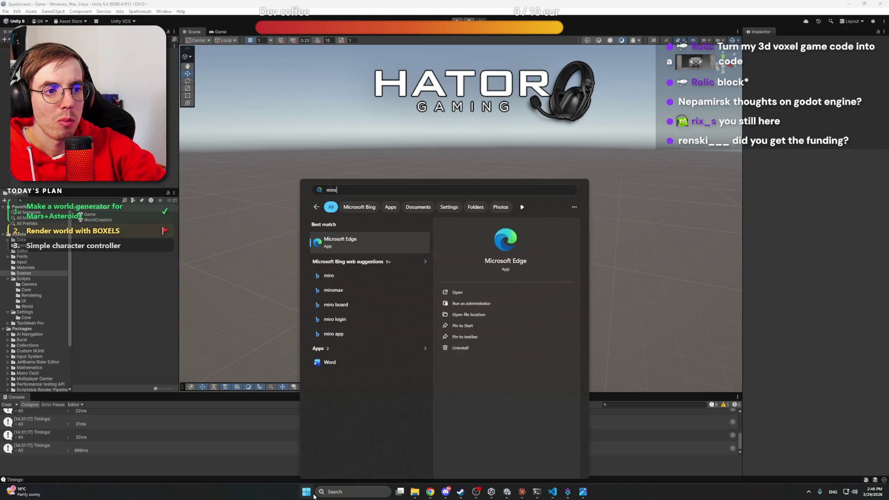
{"action": "key", "text": "Escape"}
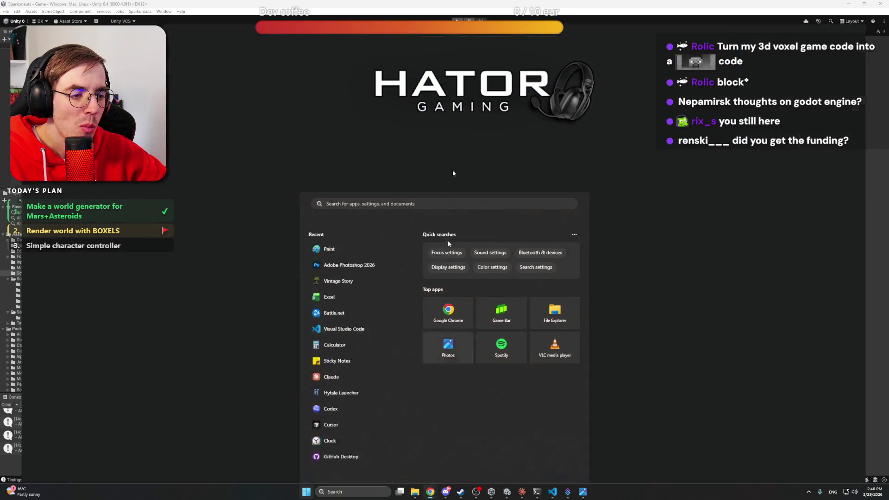
Load miro in a new Chrome tab and open the Game Development board
{"action": "left_click", "coordinate": [430, 492]}
{"action": "key", "text": "ctrl+t"}
{"action": "type", "text": "m"}
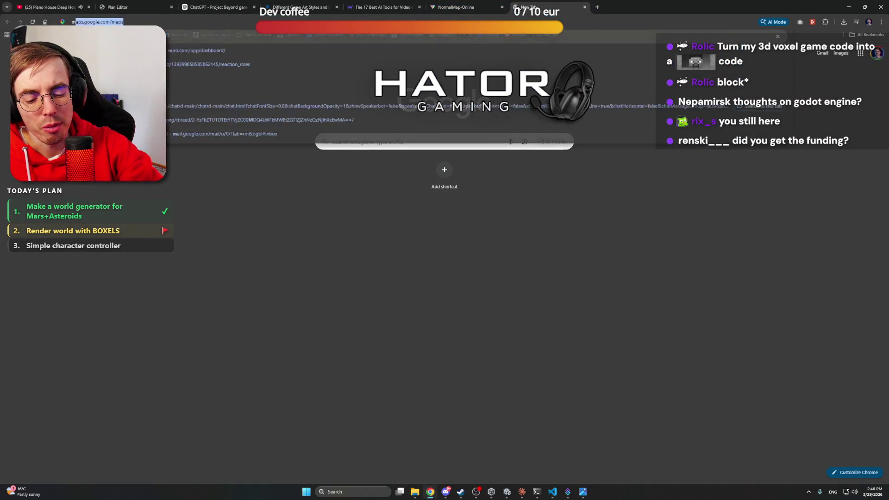
{"action": "type", "text": "iro"}
{"action": "key", "text": "Return"}
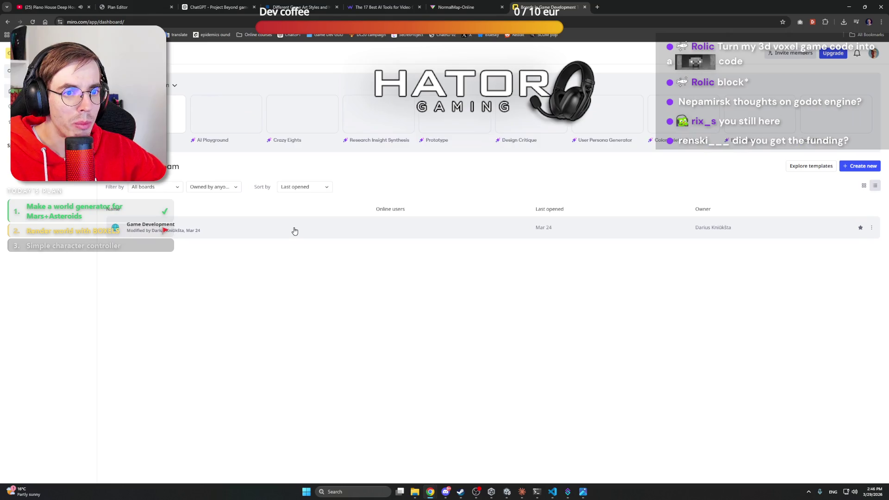
{"action": "left_click", "coordinate": [294, 231]}
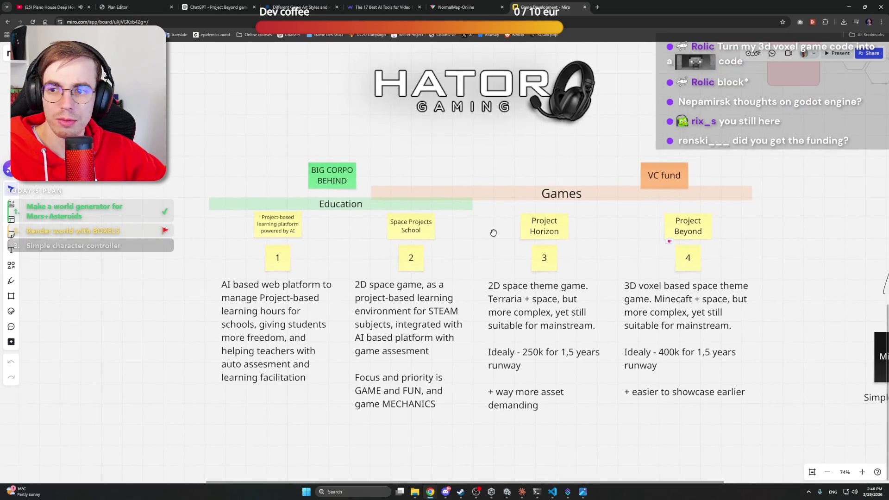
{"action": "left_click", "coordinate": [522, 491]}
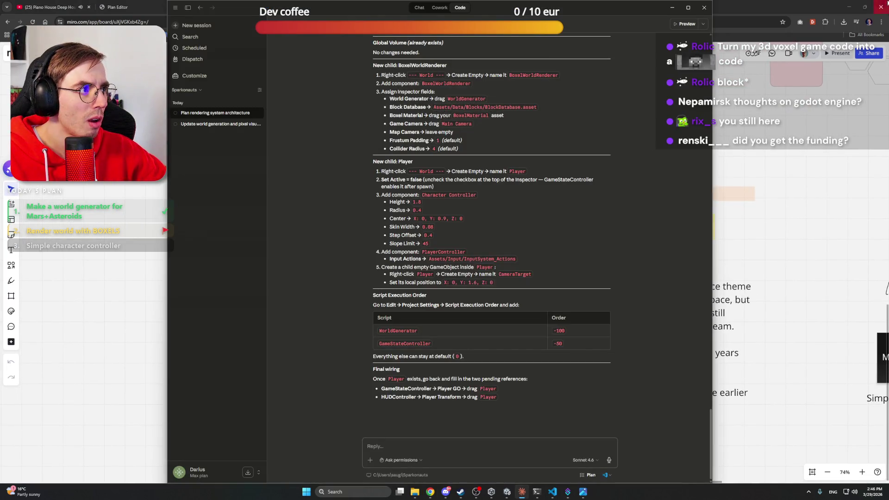
Scroll Claude's reply up to the Object Checklist, starting with the BoxelMaterial step
{"action": "left_click", "coordinate": [849, 7]}
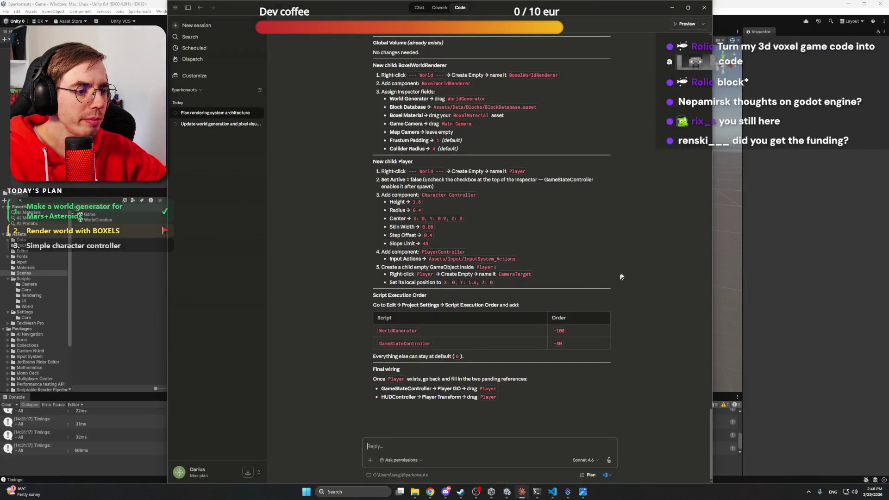
{"action": "scroll", "coordinate": [591, 258], "scroll_direction": "up", "scroll_amount": 10}
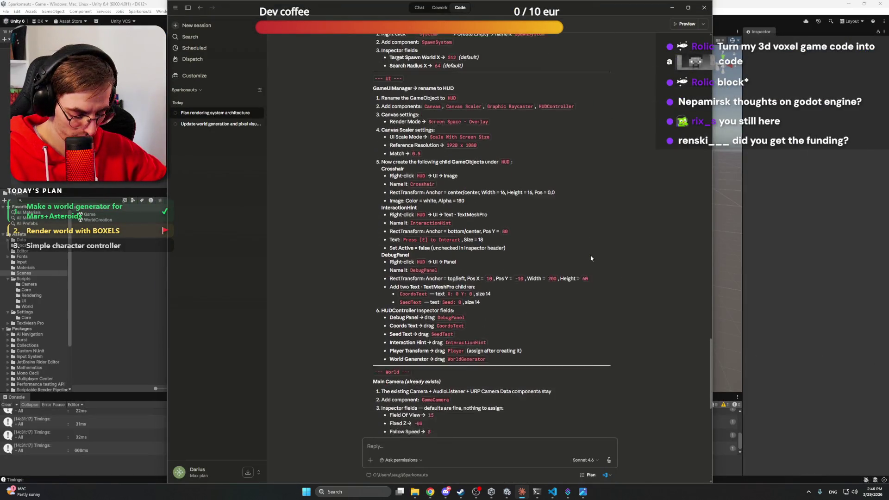
{"action": "scroll", "coordinate": [591, 257], "scroll_direction": "up", "scroll_amount": 3}
{"action": "scroll", "coordinate": [577, 261], "scroll_direction": "up", "scroll_amount": 7}
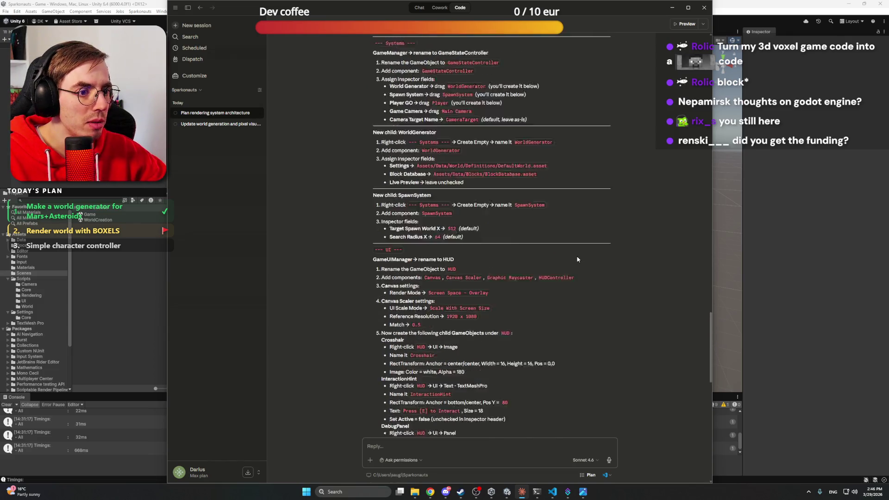
{"action": "scroll", "coordinate": [577, 259], "scroll_direction": "up", "scroll_amount": 2}
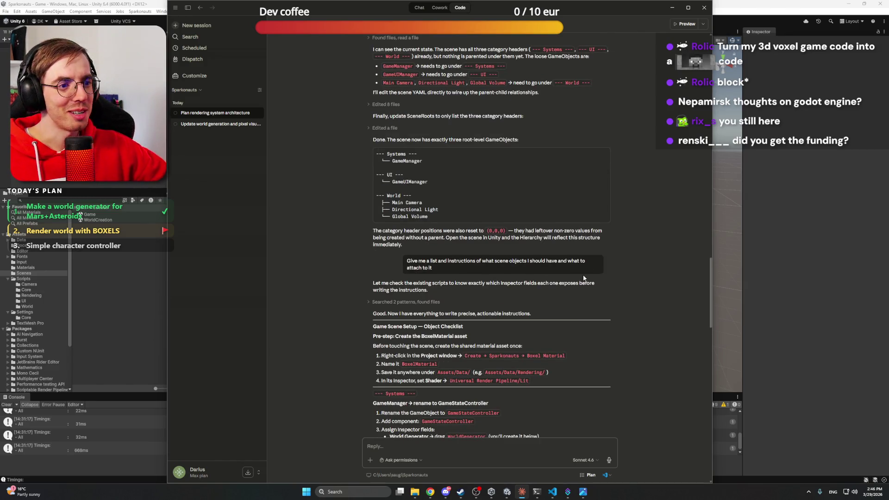
{"action": "scroll", "coordinate": [491, 292], "scroll_direction": "down", "scroll_amount": 2}
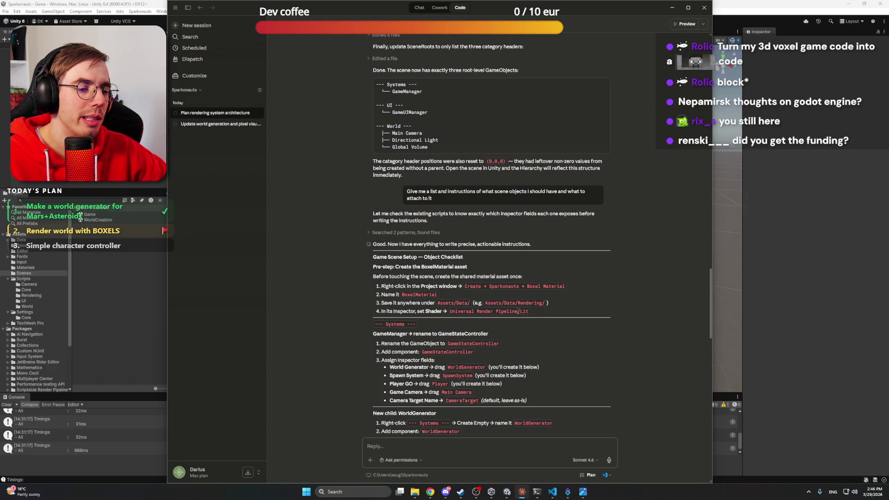
Select BoxelMaterial in Materials and search the shader picker for 'Univers', keeping Standard
{"action": "left_click", "coordinate": [108, 277]}
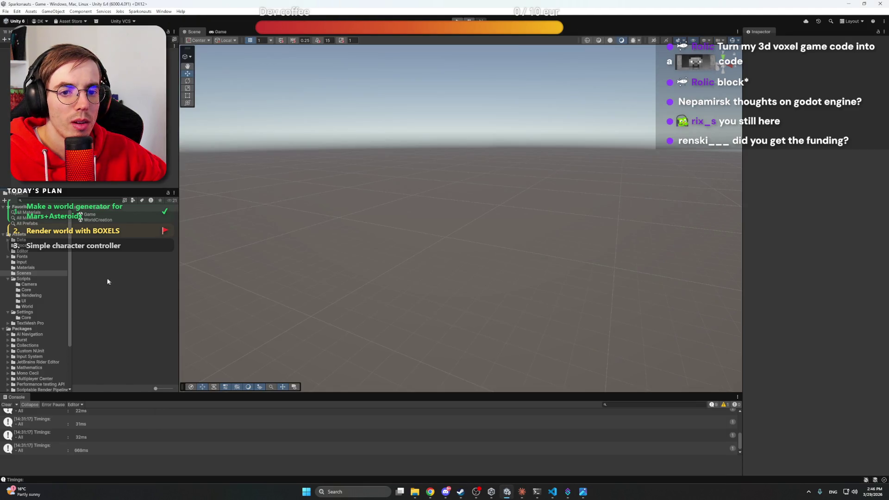
{"action": "left_click", "coordinate": [55, 268]}
{"action": "left_click", "coordinate": [95, 214]}
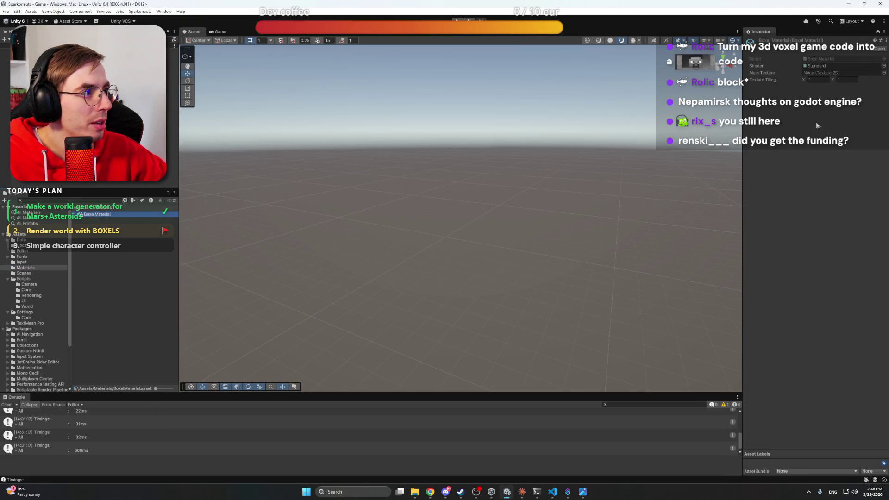
{"action": "double_click", "coordinate": [828, 66]}
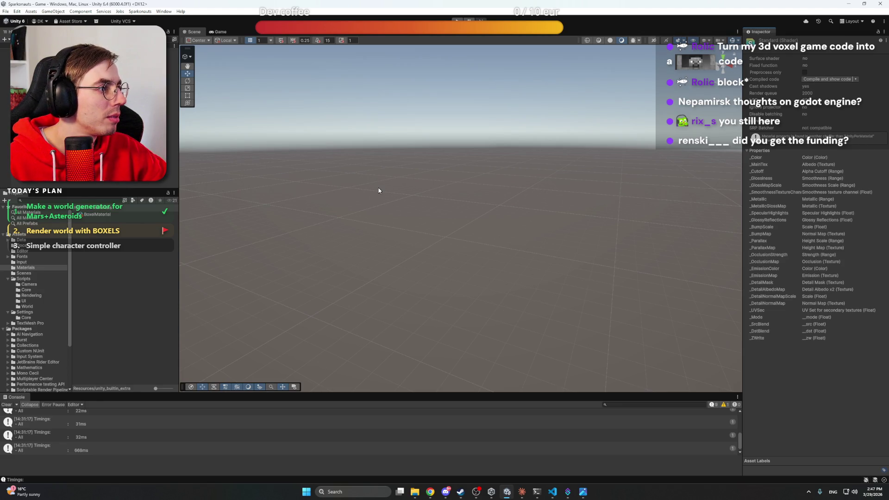
{"action": "left_click", "coordinate": [104, 216]}
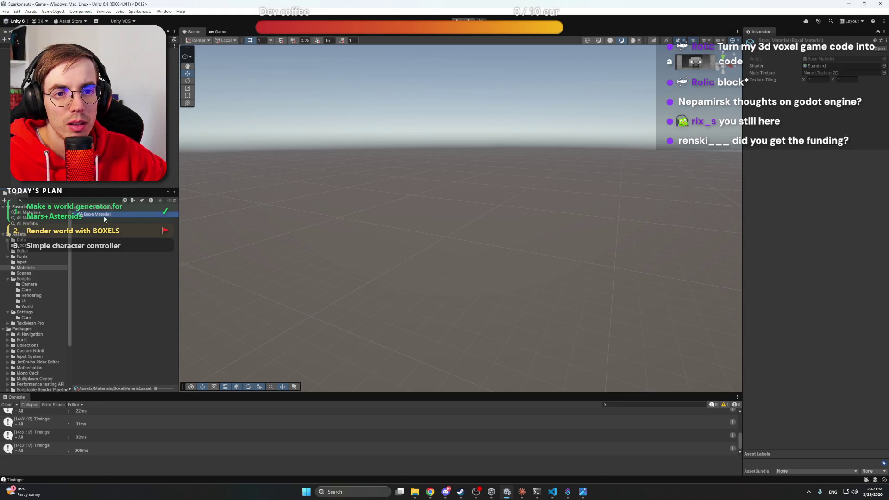
{"action": "left_click", "coordinate": [884, 66]}
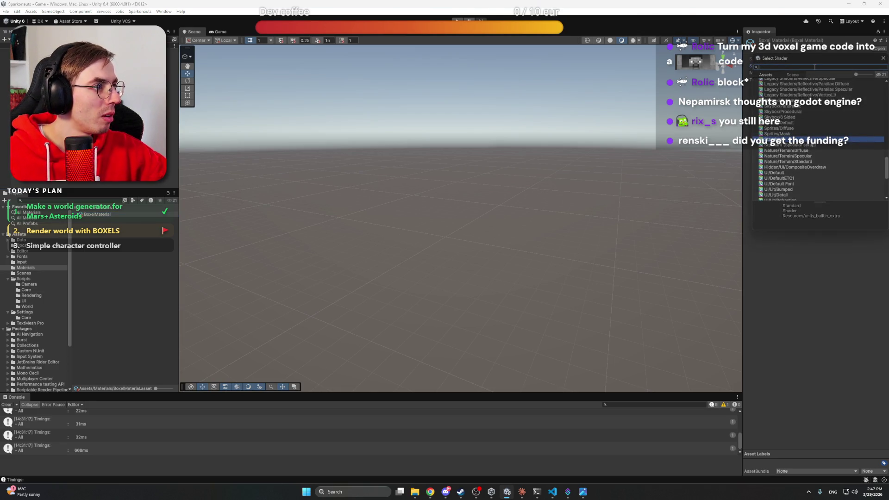
{"action": "type", "text": "nivers"}
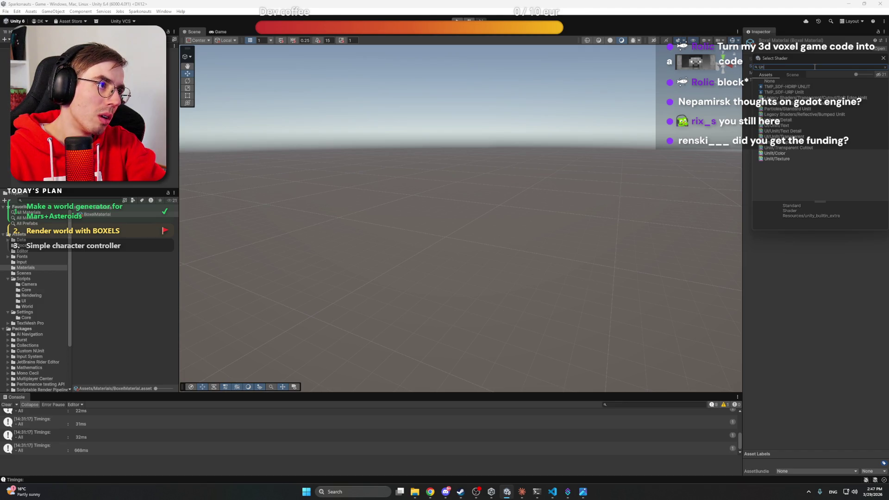
{"action": "key", "text": "Escape"}
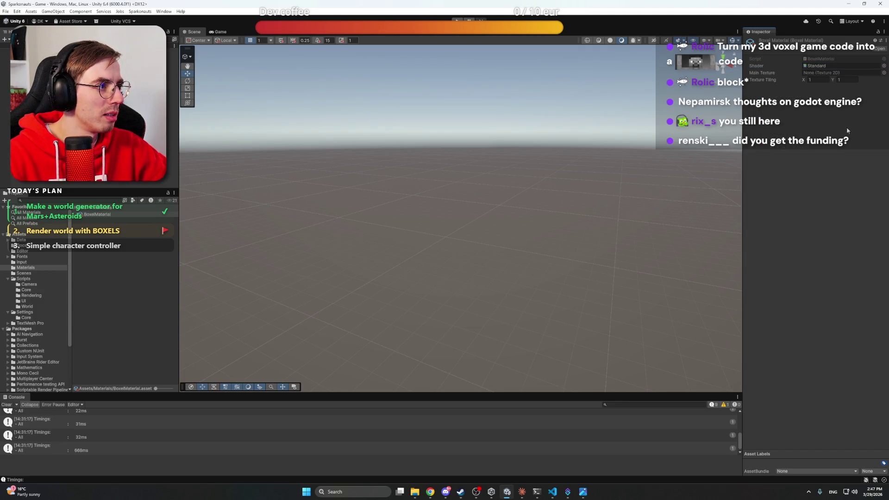
Read the next item of Claude's checklist, then return to Unity
{"action": "mouse_move", "coordinate": [554, 493]}
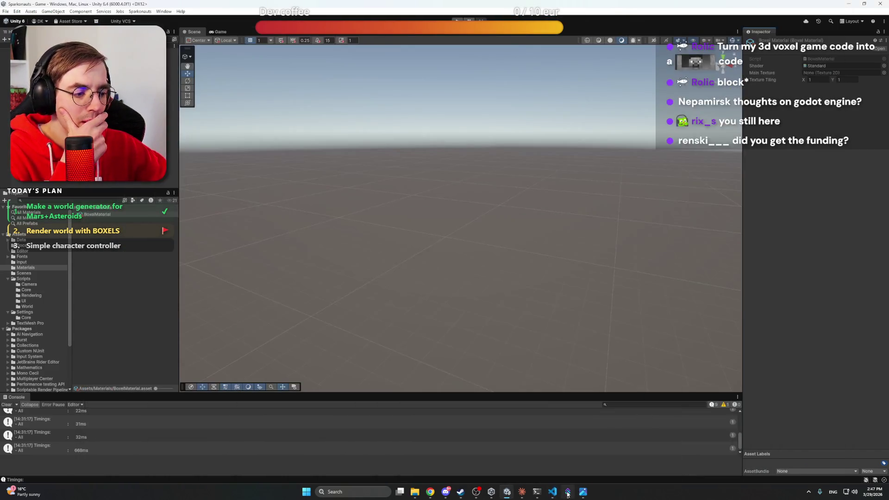
{"action": "left_click", "coordinate": [568, 492]}
{"action": "left_click", "coordinate": [568, 493]}
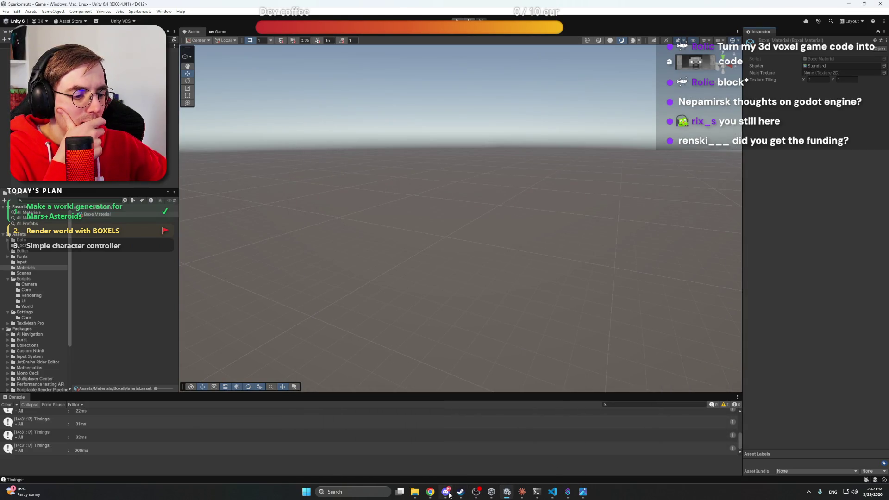
{"action": "mouse_move", "coordinate": [447, 492]}
{"action": "left_click", "coordinate": [521, 492]}
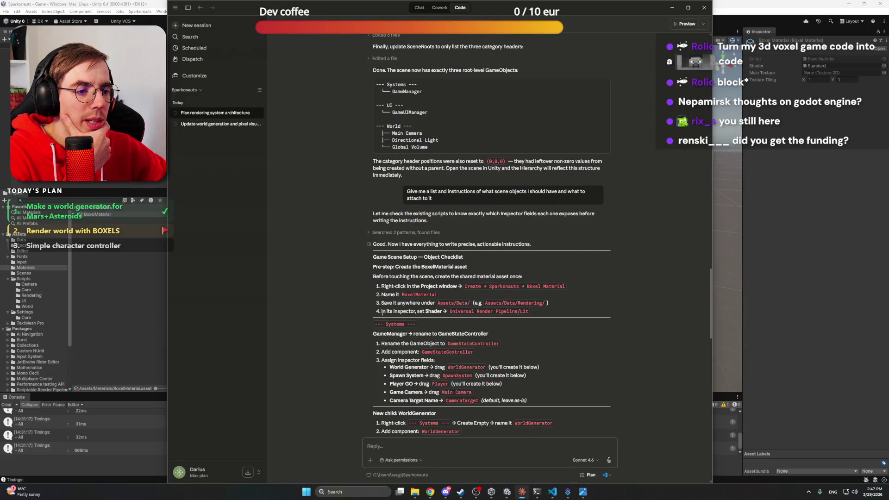
{"action": "scroll", "coordinate": [383, 312], "scroll_direction": "down", "scroll_amount": 1}
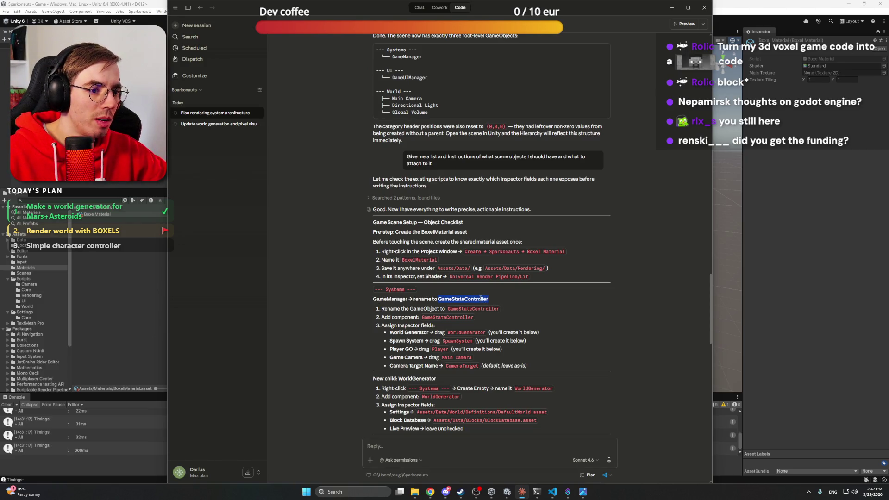
{"action": "key", "text": "alt+Tab"}
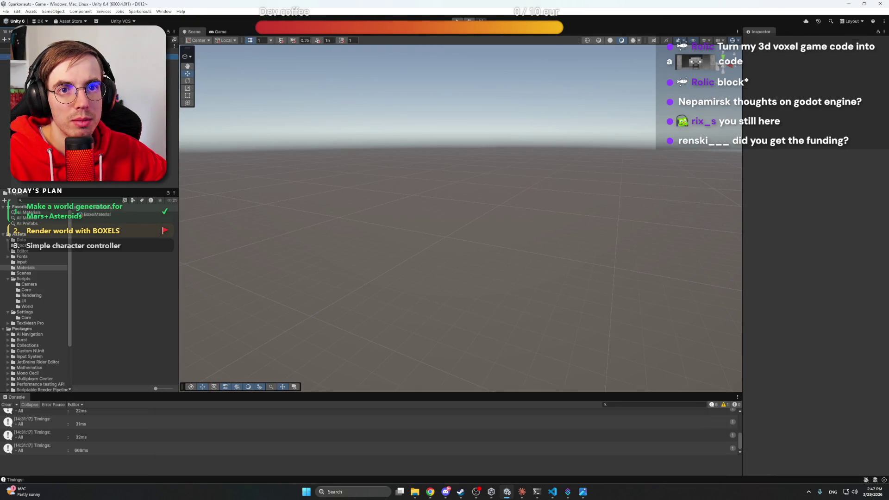
Create an empty GameObject, open Scripts/Core, and select the GameStateController object
{"action": "key", "text": "ctrl+shift+n"}
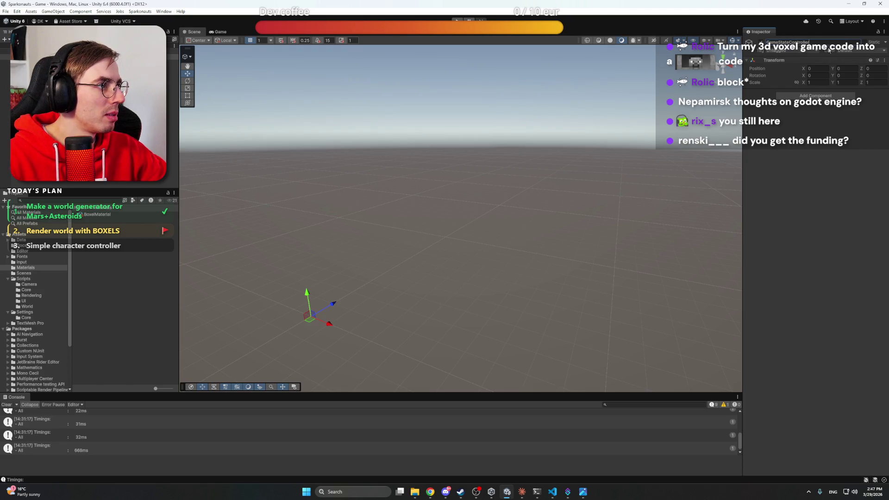
{"action": "left_click", "coordinate": [427, 92]}
{"action": "left_click", "coordinate": [173, 57]}
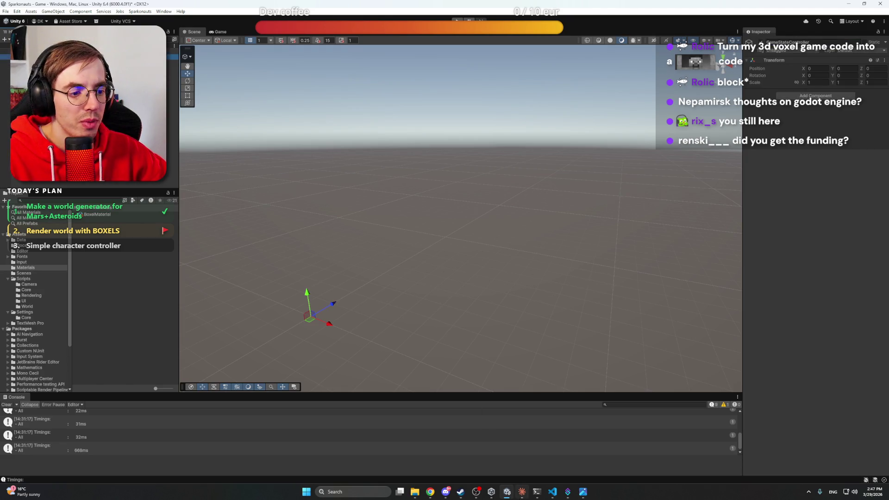
{"action": "left_click", "coordinate": [522, 491]}
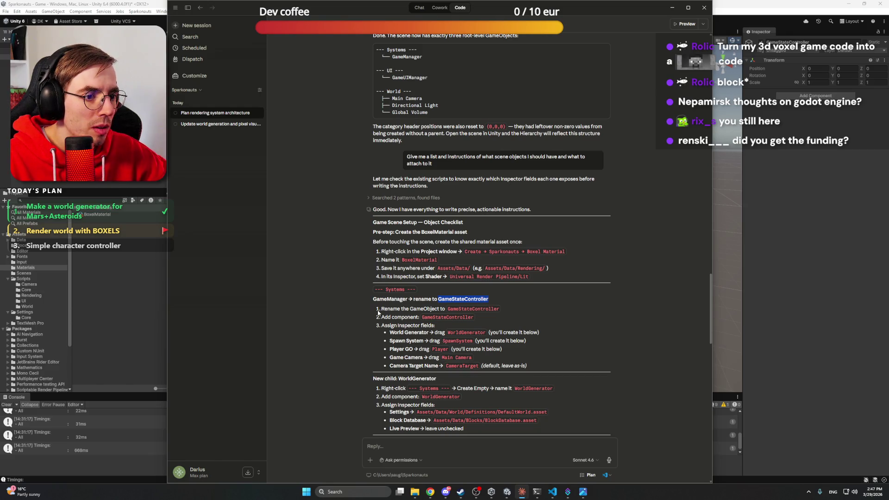
{"action": "left_click", "coordinate": [42, 306]}
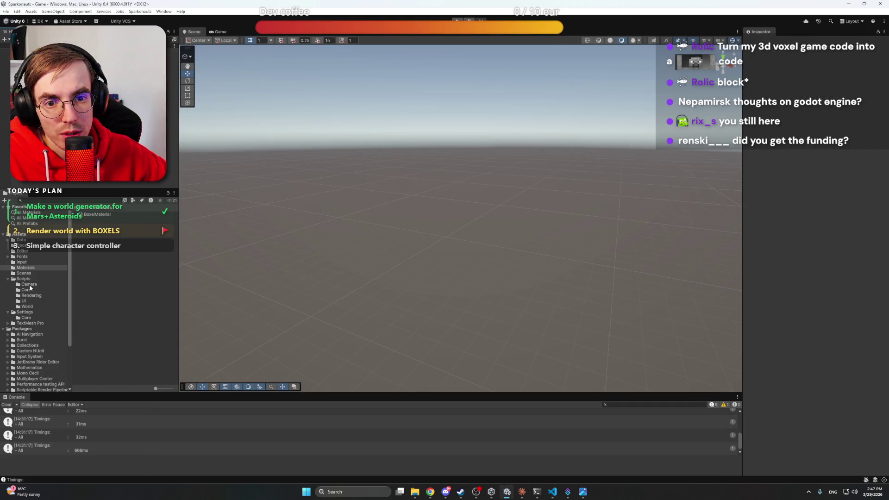
{"action": "left_click", "coordinate": [30, 290]}
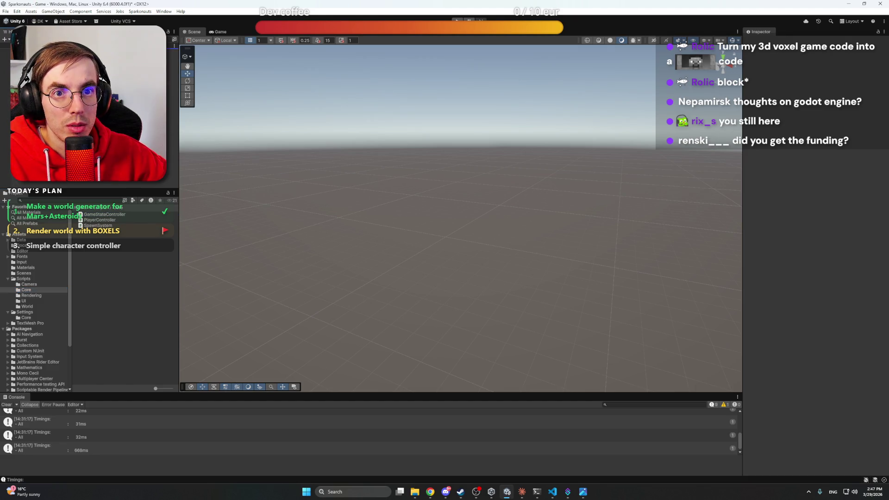
{"action": "left_click", "coordinate": [27, 56]}
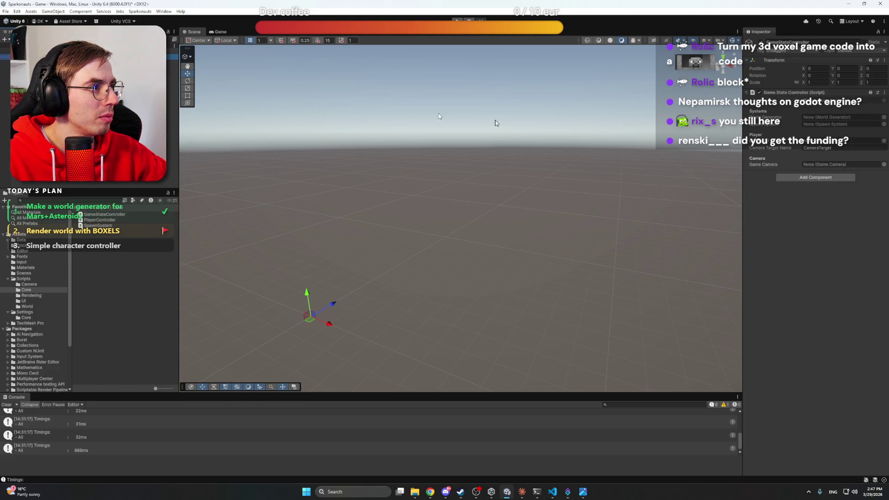
Read further down Claude's checklist for the next objects to set up
{"action": "left_click", "coordinate": [521, 492]}
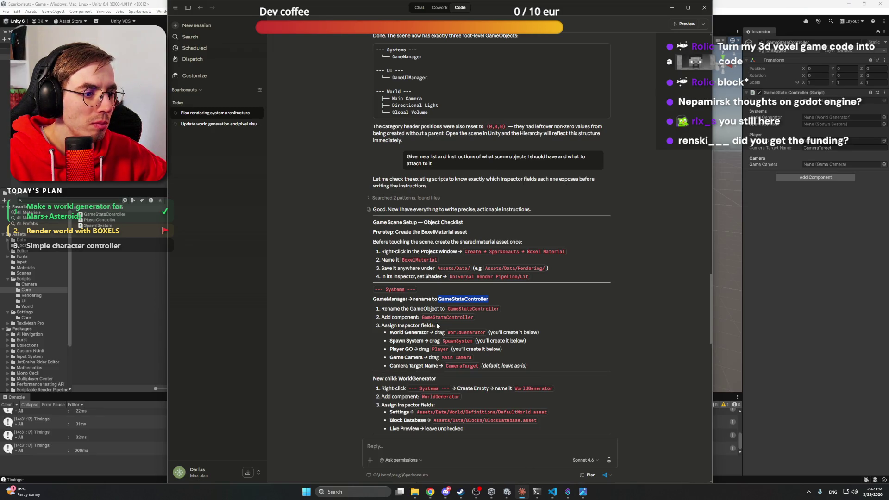
{"action": "scroll", "coordinate": [437, 326], "scroll_direction": "down", "scroll_amount": 3}
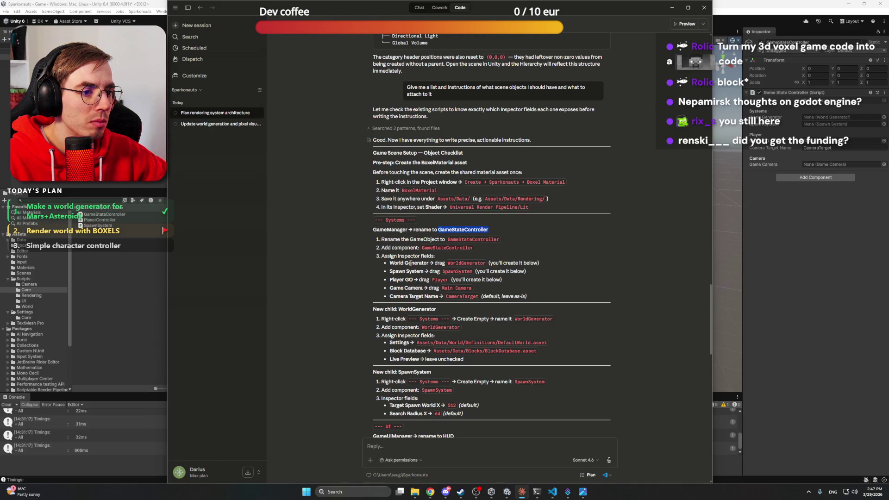
{"action": "left_click", "coordinate": [410, 263]}
{"action": "scroll", "coordinate": [418, 275], "scroll_direction": "down", "scroll_amount": 2}
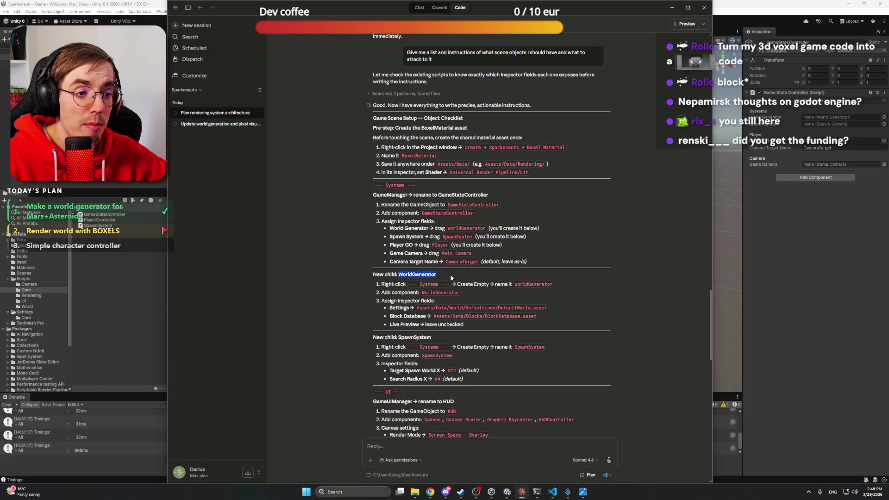
Add WorldGenerator under Systems with the World Generator script, DefaultWorld settings and BlockDatabase
{"action": "left_click", "coordinate": [155, 195]}
{"action": "right_click", "coordinate": [50, 51]}
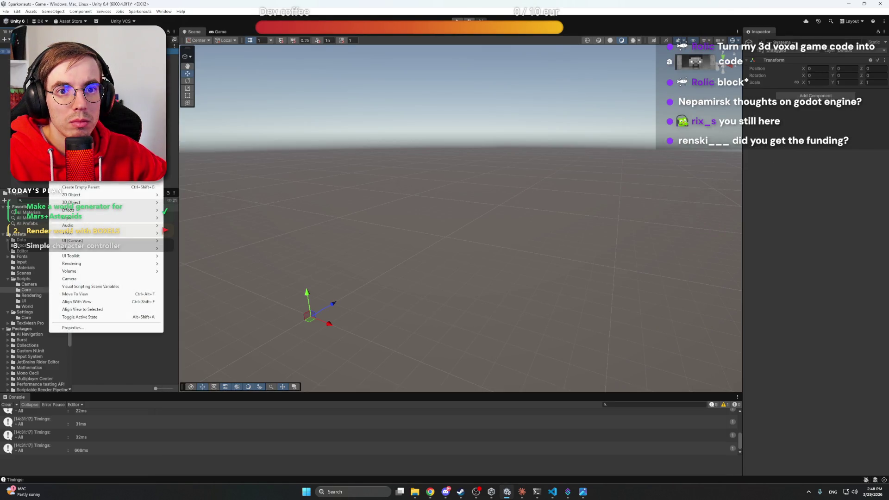
{"action": "left_click", "coordinate": [81, 187]}
{"action": "key", "text": "ctrl+v"}
{"action": "key", "text": "Return"}
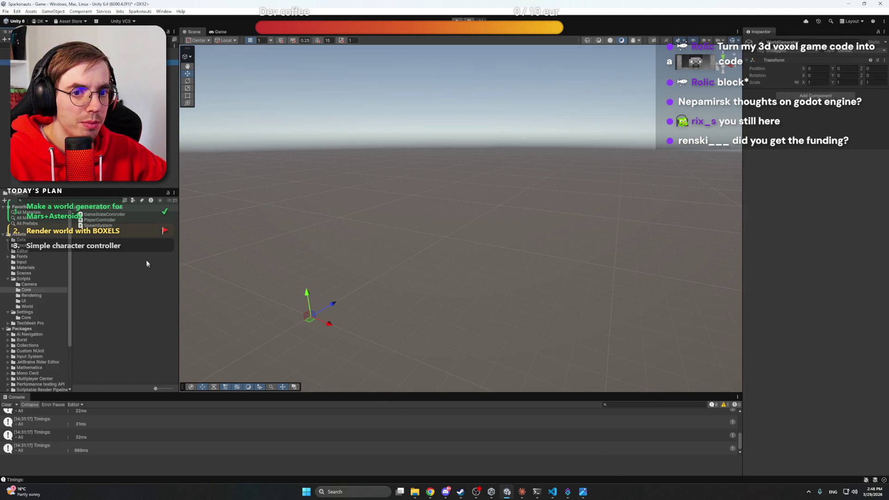
{"action": "left_click", "coordinate": [32, 308]}
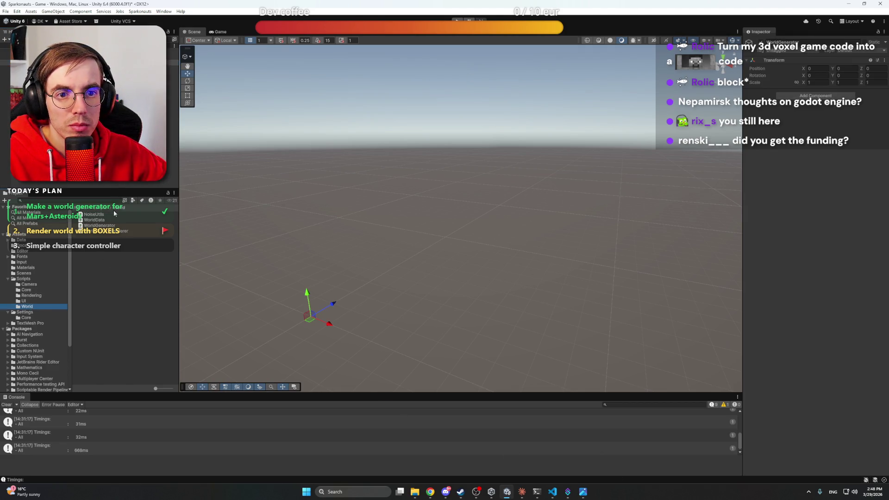
{"action": "left_click_drag", "start_coordinate": [98, 225], "coordinate": [815, 97]}
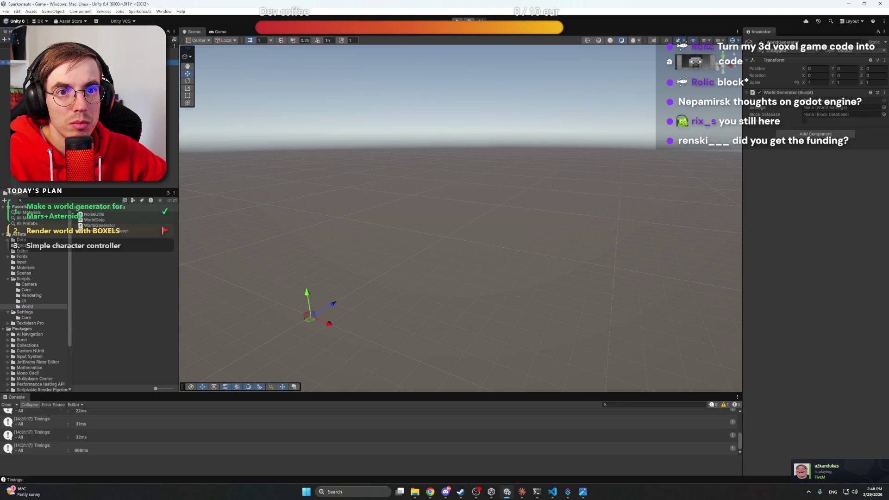
{"action": "left_click", "coordinate": [883, 107]}
{"action": "double_click", "coordinate": [786, 127]}
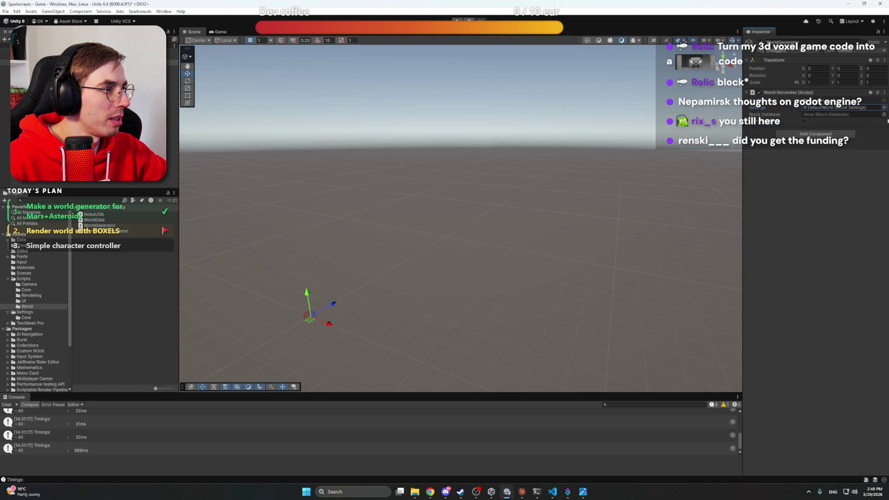
{"action": "left_click", "coordinate": [883, 114]}
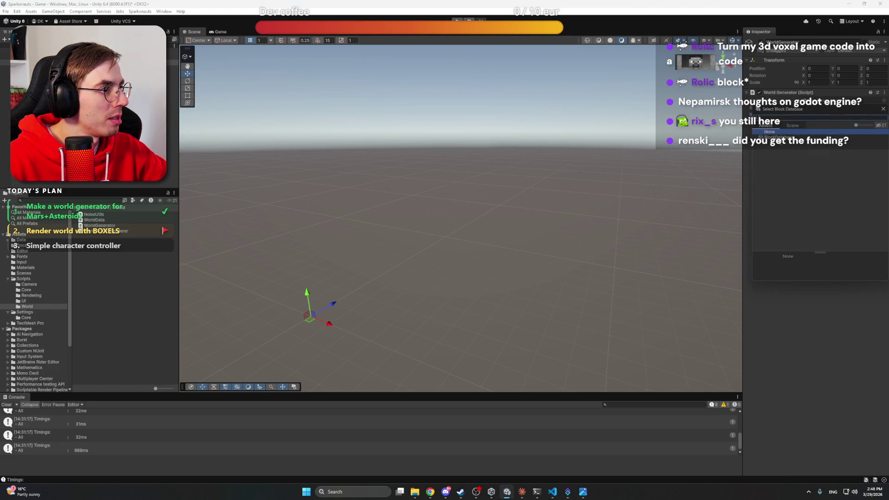
{"action": "double_click", "coordinate": [805, 134]}
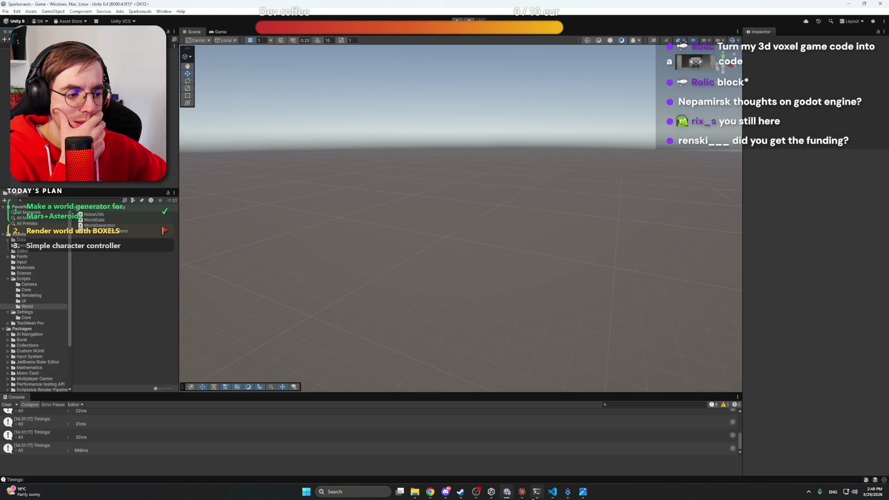
Highlight the WorldGenerator and SpawnSystem steps in Claude's checklist, then return to Unity
{"action": "left_click", "coordinate": [515, 493]}
{"action": "double_click", "coordinate": [416, 274]}
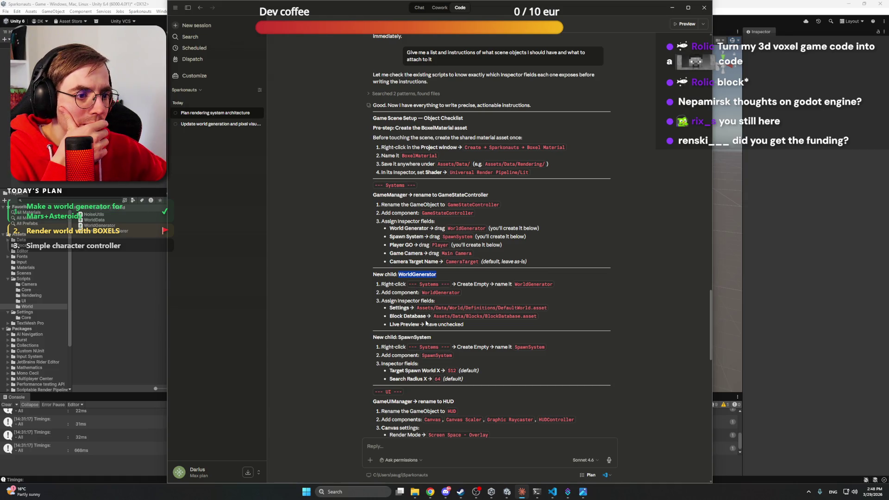
{"action": "scroll", "coordinate": [426, 323], "scroll_direction": "down", "scroll_amount": 3}
{"action": "double_click", "coordinate": [415, 233]}
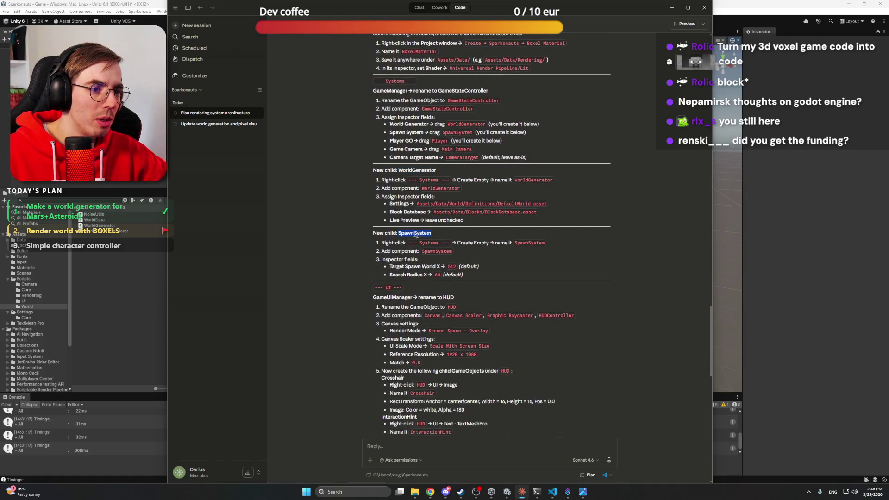
{"action": "left_click", "coordinate": [507, 492]}
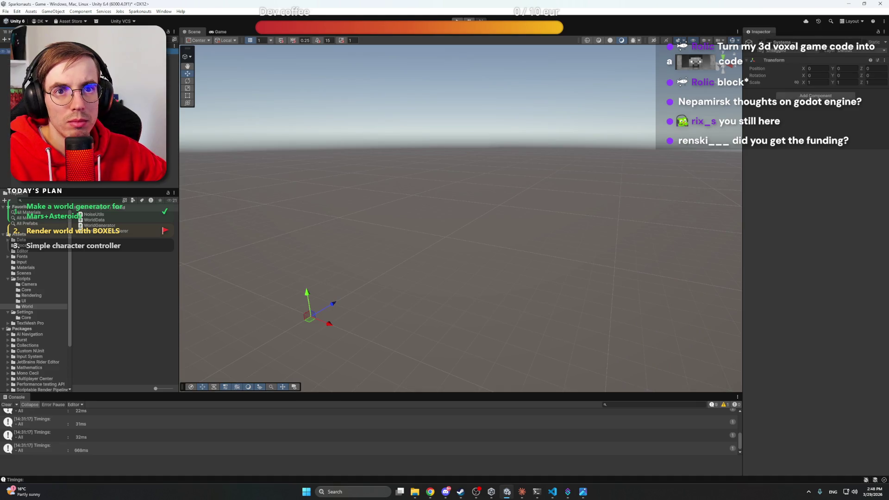
Create an empty SpawnSystem object under Systems and show the Scripts/Core folder
{"action": "right_click", "coordinate": [55, 52]}
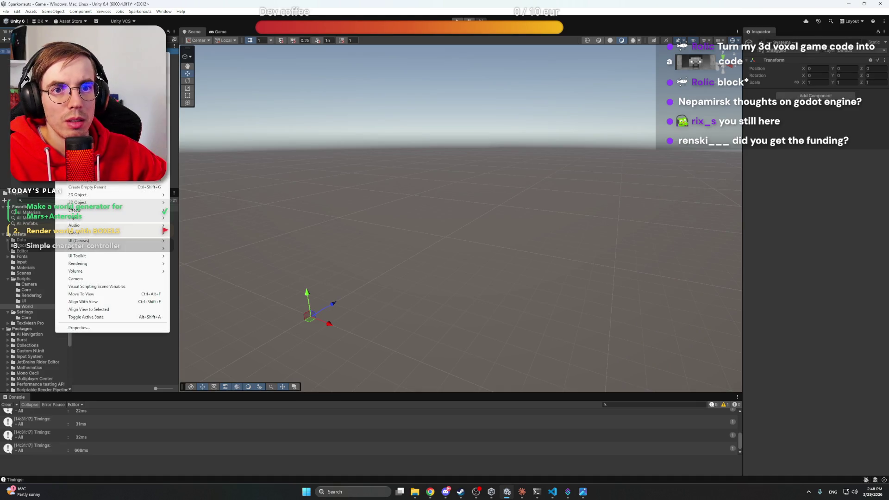
{"action": "left_click", "coordinate": [97, 186]}
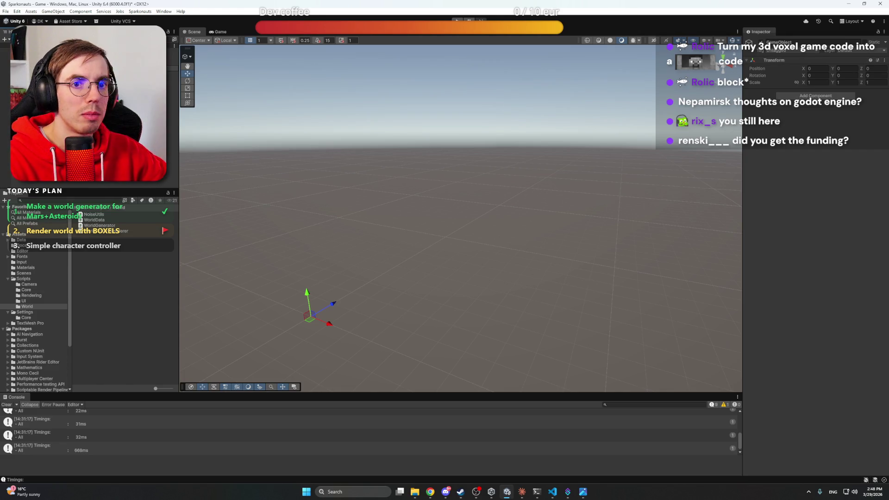
{"action": "key", "text": "Return"}
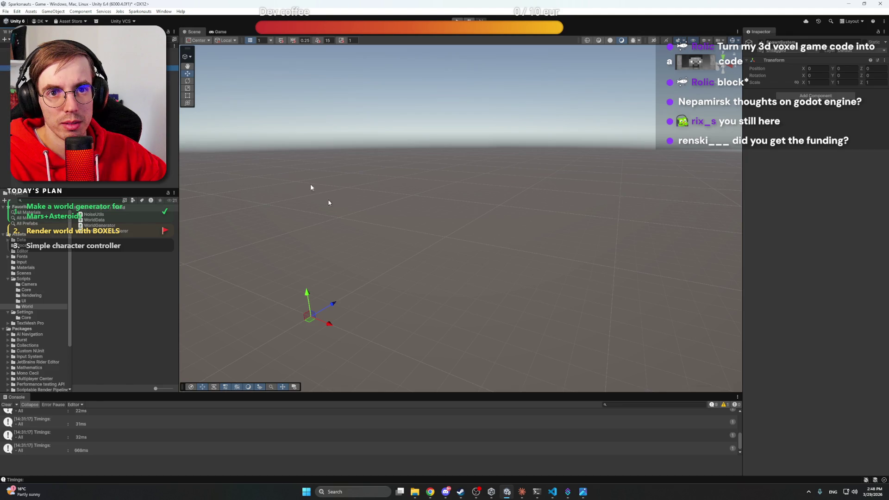
{"action": "left_click", "coordinate": [27, 290]}
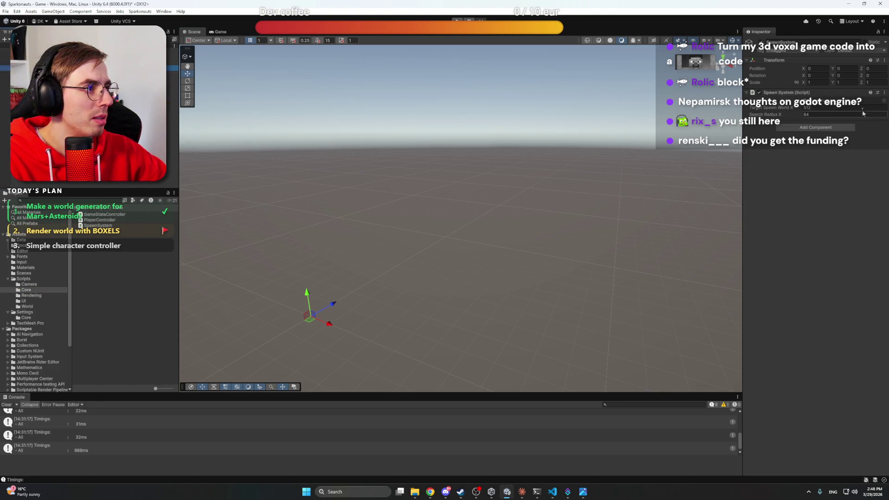
{"action": "left_click", "coordinate": [520, 492]}
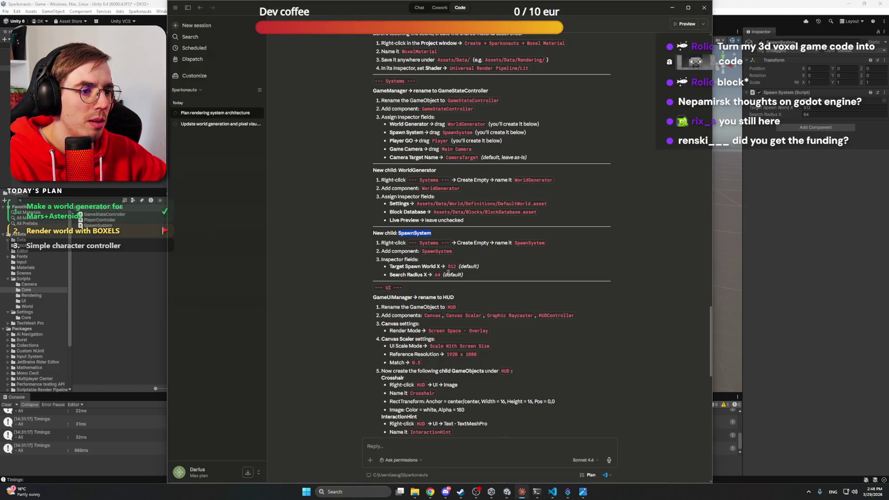
Scroll Claude's checklist to the GameUIManager/HUD section, checking the HUD object in Unity's Hierarchy
{"action": "scroll", "coordinate": [456, 257], "scroll_direction": "down", "scroll_amount": 3}
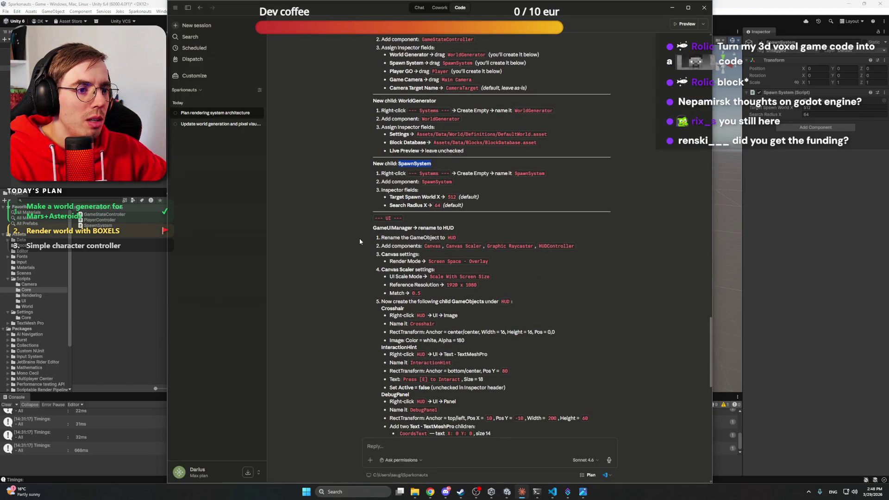
{"action": "left_click", "coordinate": [452, 229]}
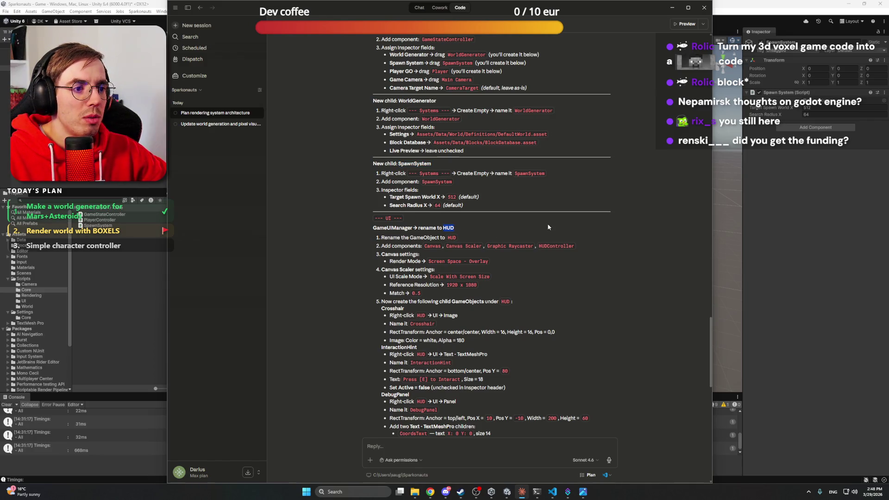
{"action": "key", "text": "alt+Tab"}
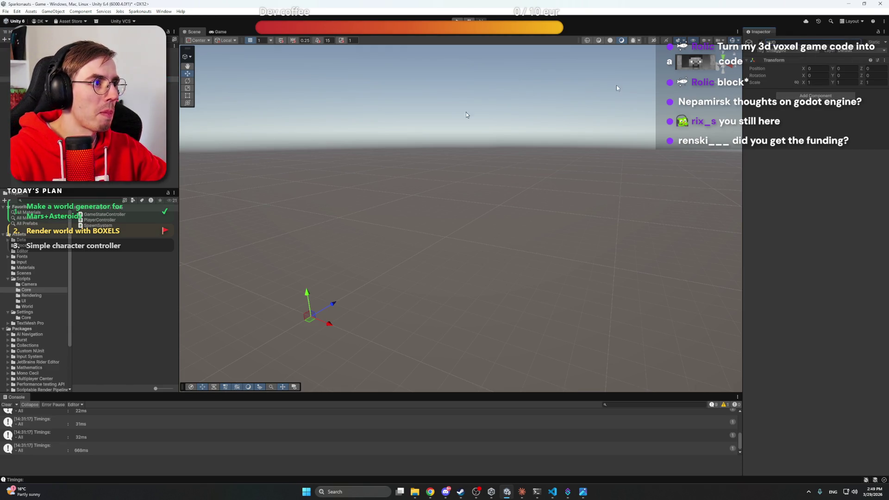
{"action": "left_click", "coordinate": [46, 79]}
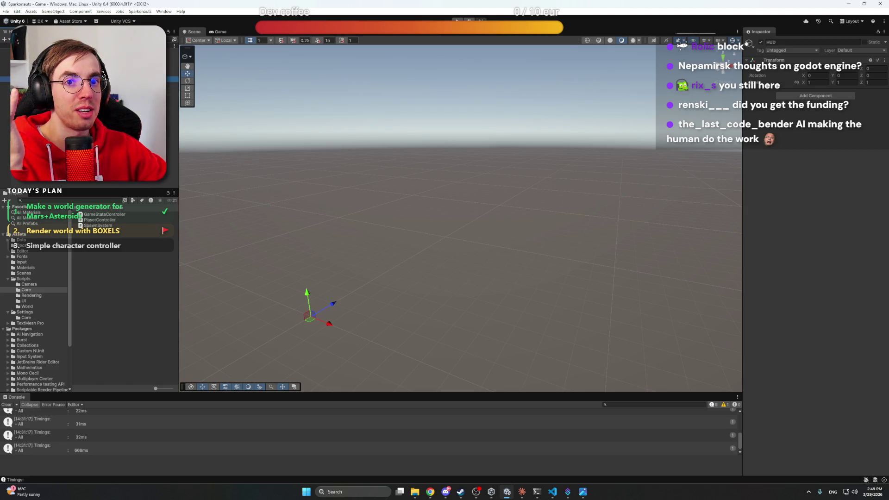
{"action": "left_click", "coordinate": [507, 285]}
{"action": "left_click", "coordinate": [522, 493]}
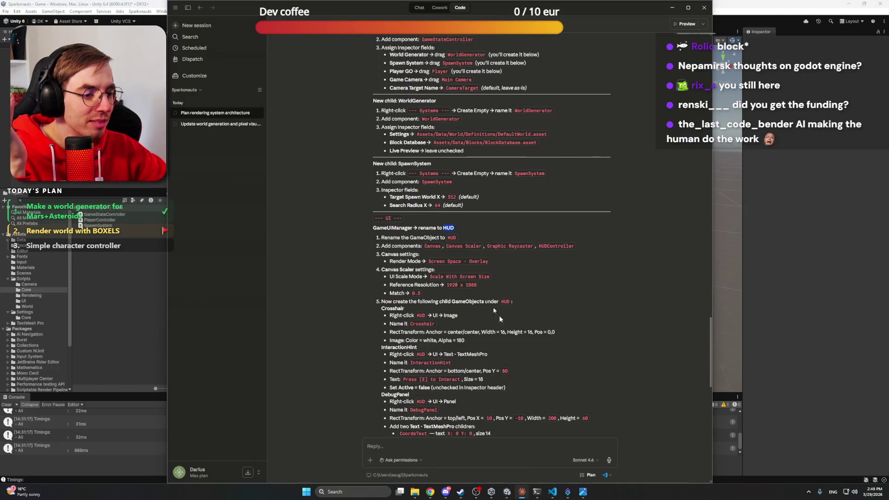
{"action": "left_click", "coordinate": [347, 248]}
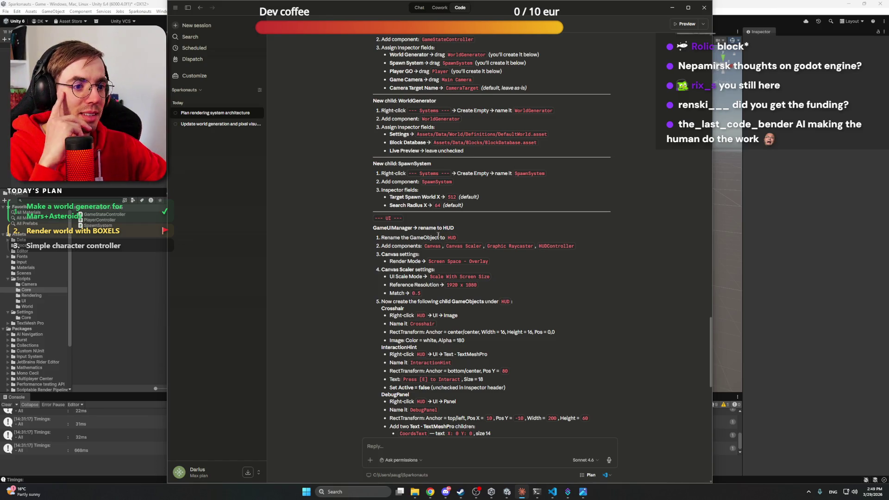
{"action": "scroll", "coordinate": [458, 232], "scroll_direction": "down", "scroll_amount": 1}
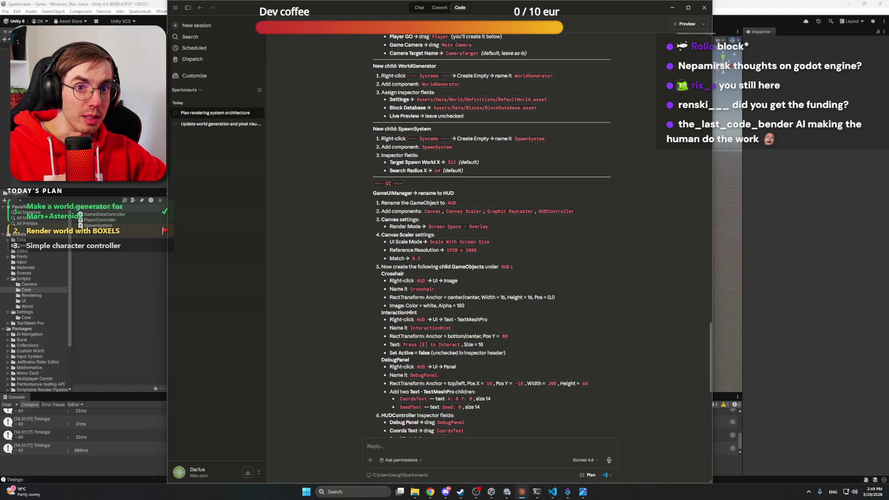
Create a Screen Space - Overlay Canvas with Canvas Scaler and Graphic Raycaster from the UI menu
{"action": "right_click", "coordinate": [45, 80]}
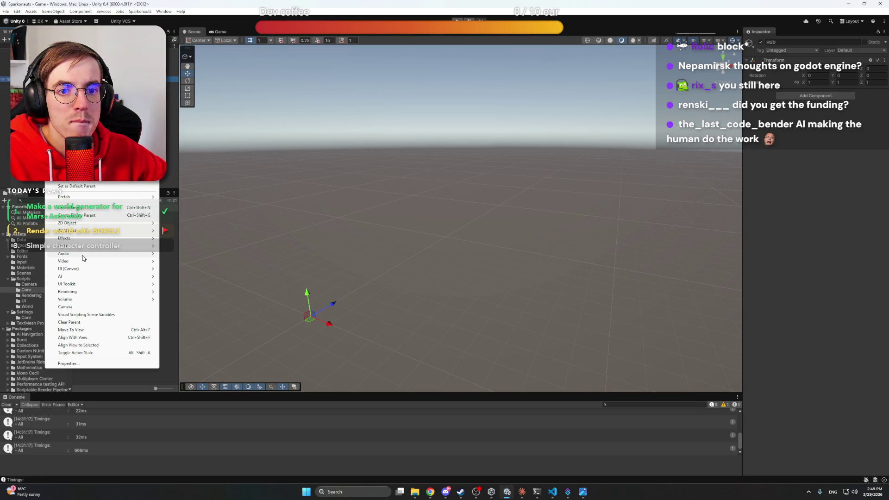
{"action": "mouse_move", "coordinate": [81, 273]}
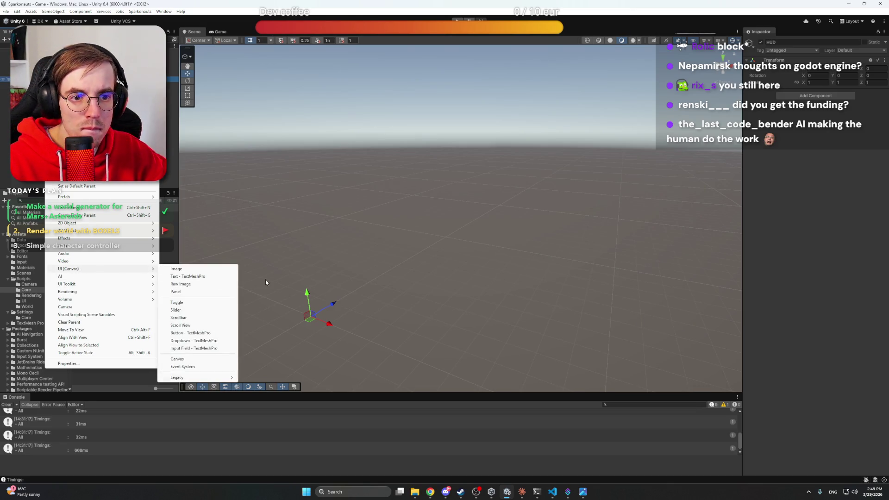
{"action": "left_click", "coordinate": [205, 359]}
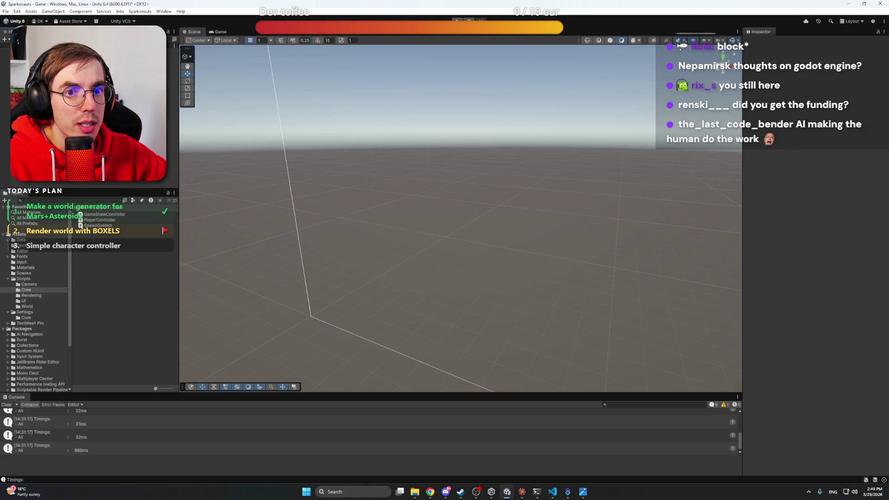
{"action": "left_click", "coordinate": [522, 493]}
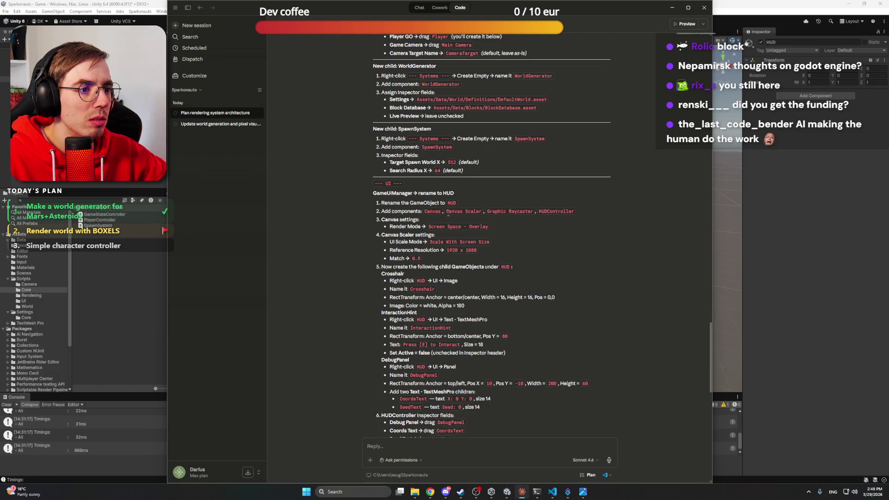
{"action": "key", "text": "alt+Tab"}
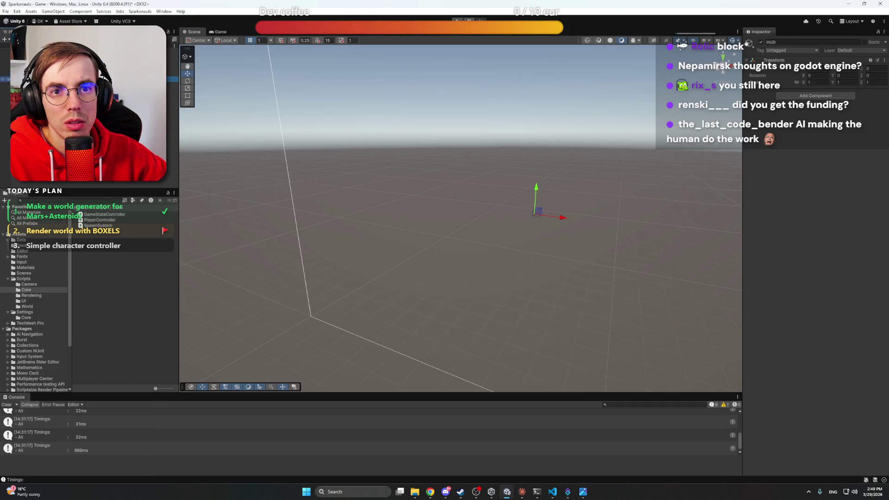
{"action": "right_click", "coordinate": [47, 183]}
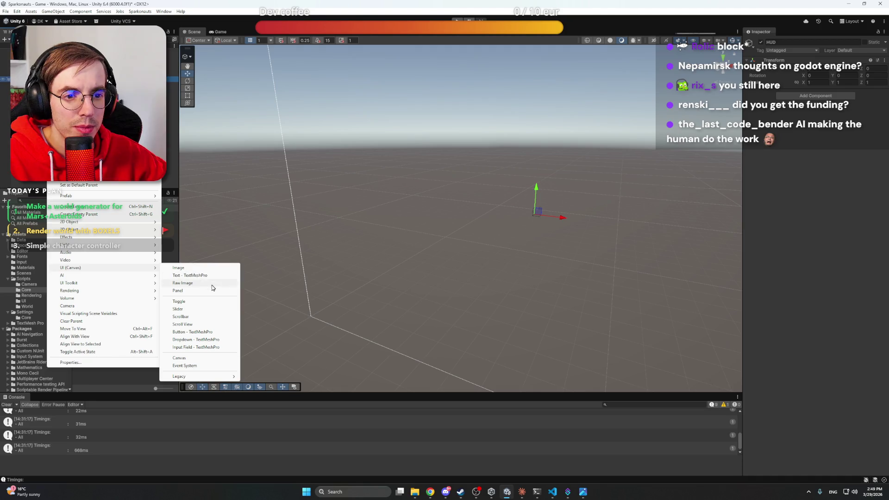
{"action": "mouse_move", "coordinate": [91, 269]}
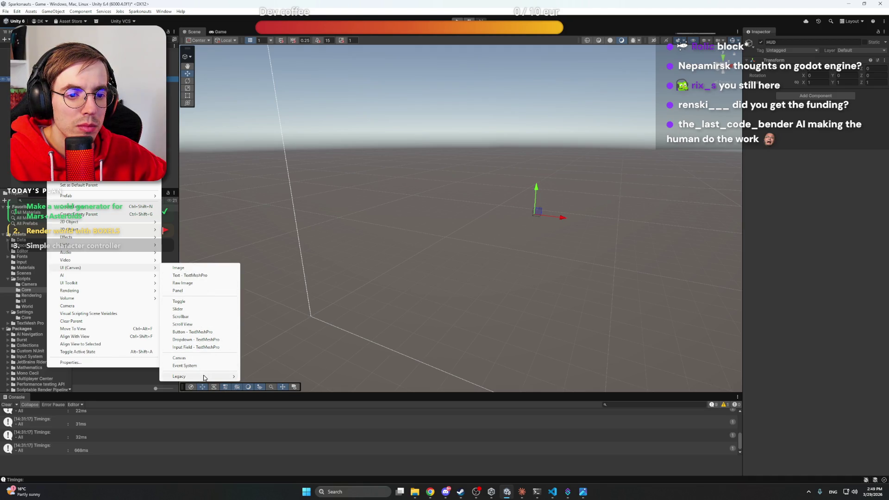
{"action": "mouse_move", "coordinate": [204, 378]}
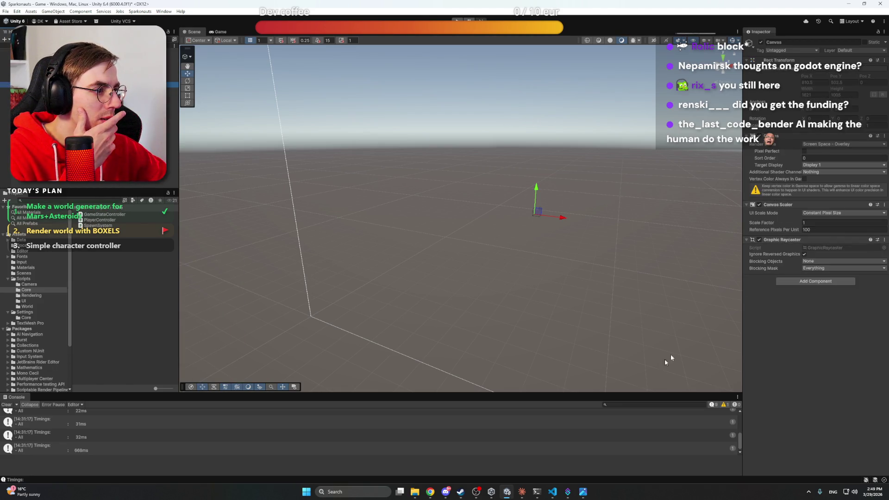
Attach the HUDController script from Scripts/UI to the HUD object, leaving its references empty
{"action": "left_click", "coordinate": [523, 493]}
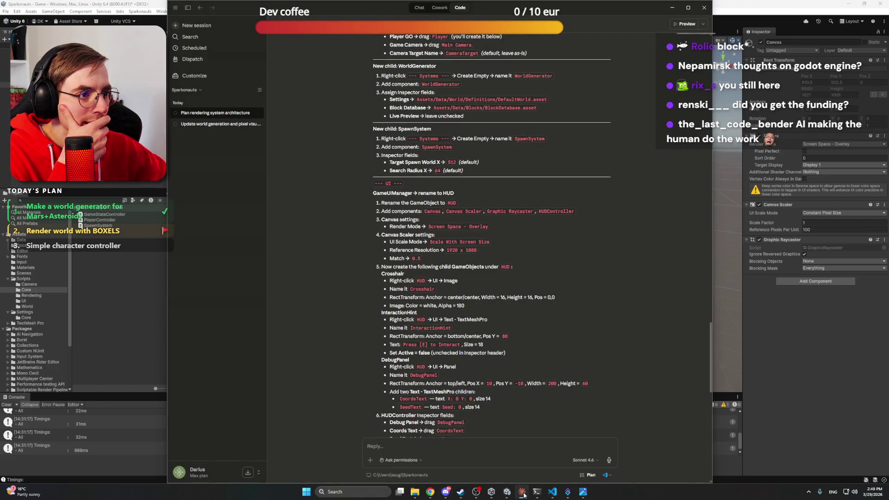
{"action": "left_click", "coordinate": [523, 493]}
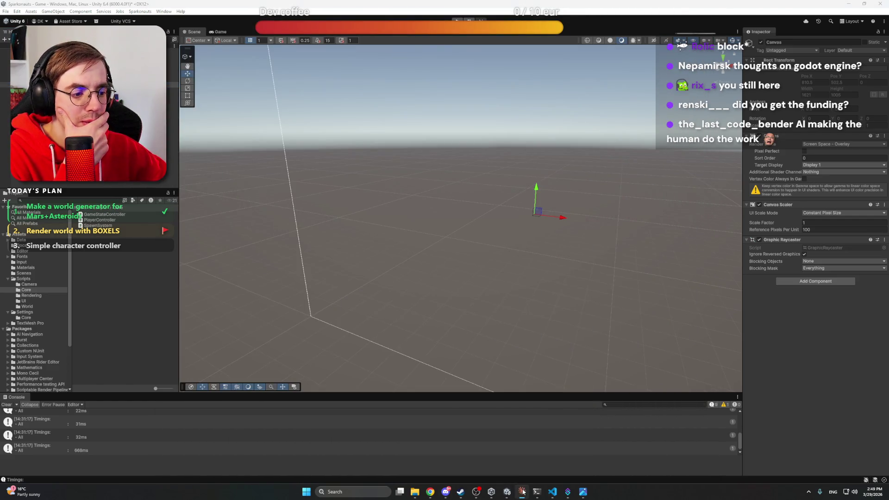
{"action": "left_click", "coordinate": [522, 491]}
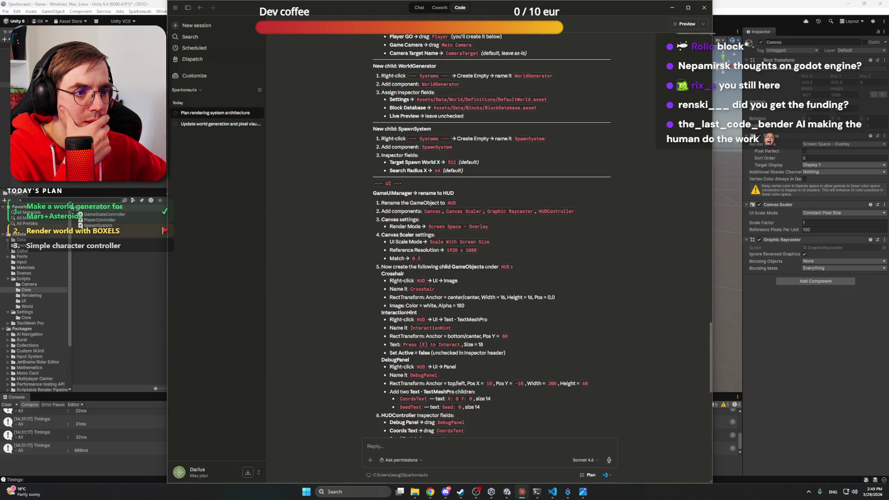
{"action": "left_click", "coordinate": [31, 302]}
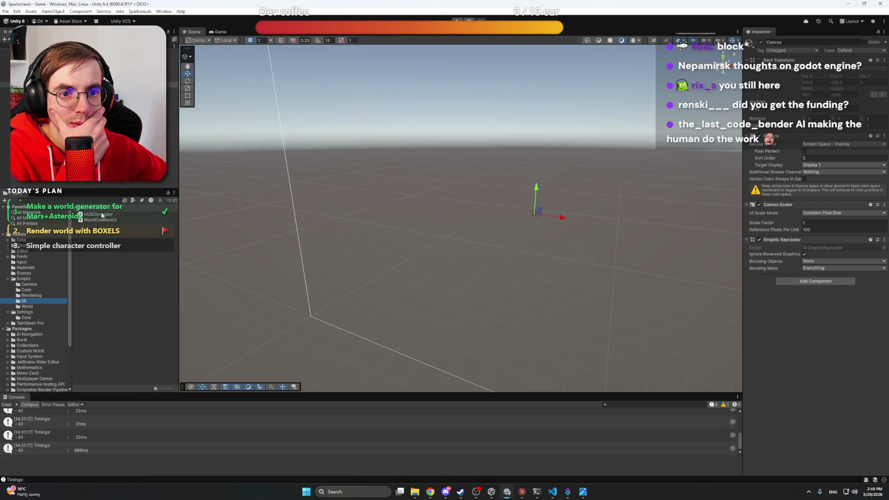
{"action": "left_click", "coordinate": [112, 184]}
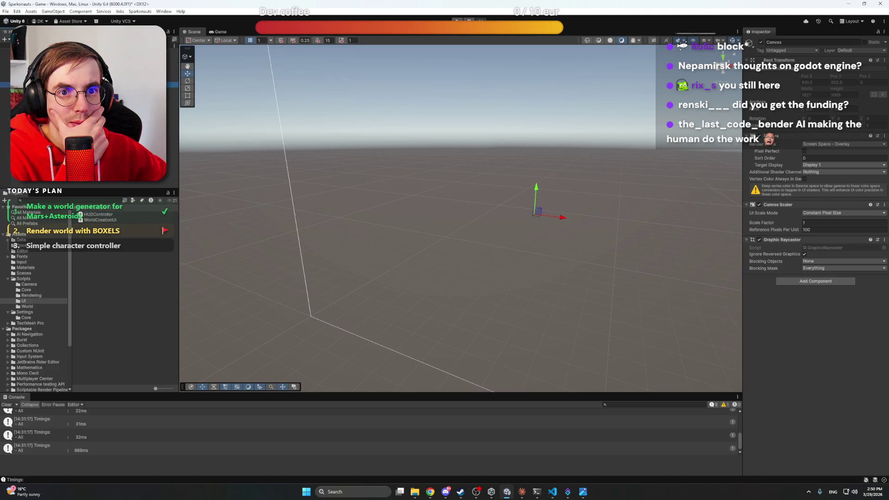
{"action": "left_click", "coordinate": [46, 79]}
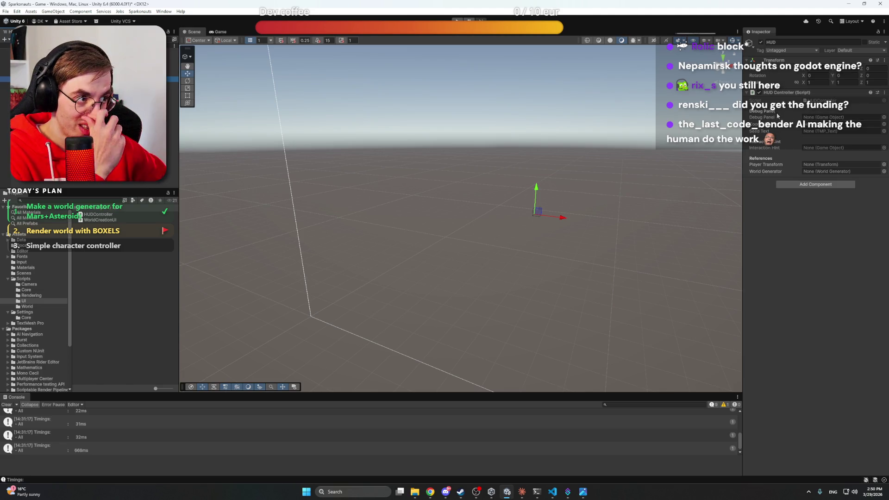
{"action": "mouse_move", "coordinate": [777, 120]}
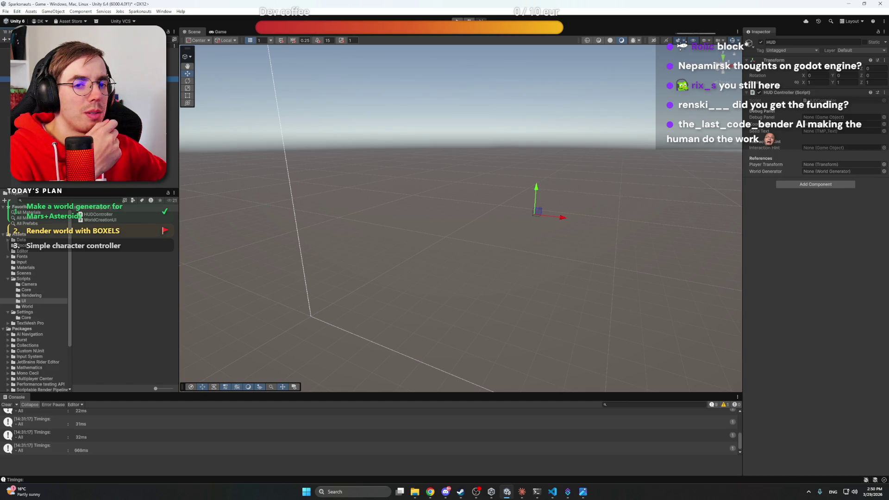
{"action": "left_click", "coordinate": [521, 491]}
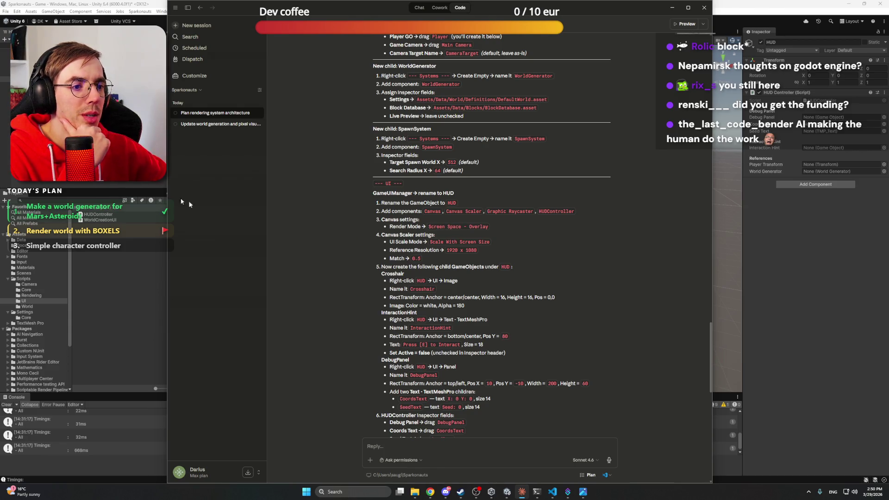
Set the Canvas Scaler's UI Scale Mode to Scale With Screen Size
{"action": "key", "text": "alt+Tab"}
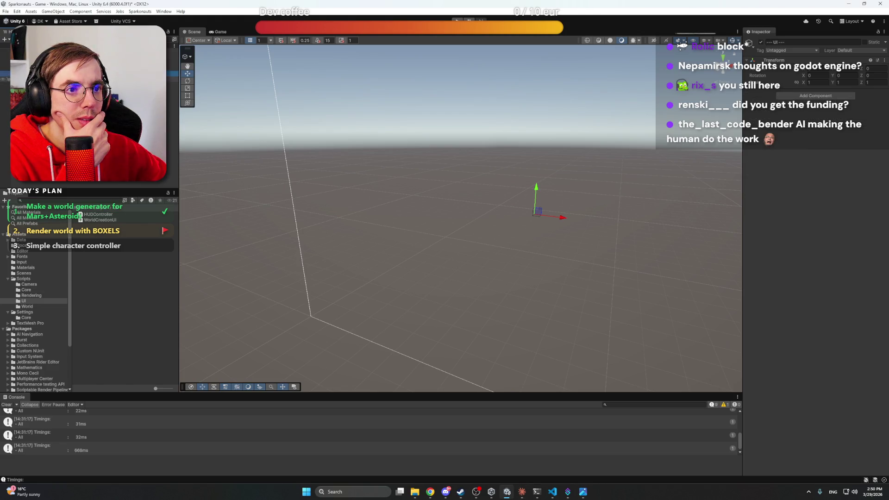
{"action": "left_click", "coordinate": [28, 84]}
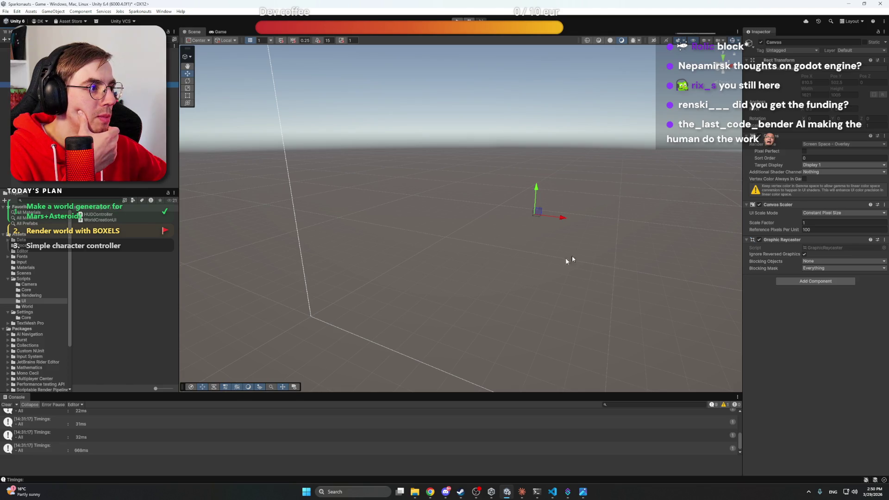
{"action": "left_click", "coordinate": [818, 212]}
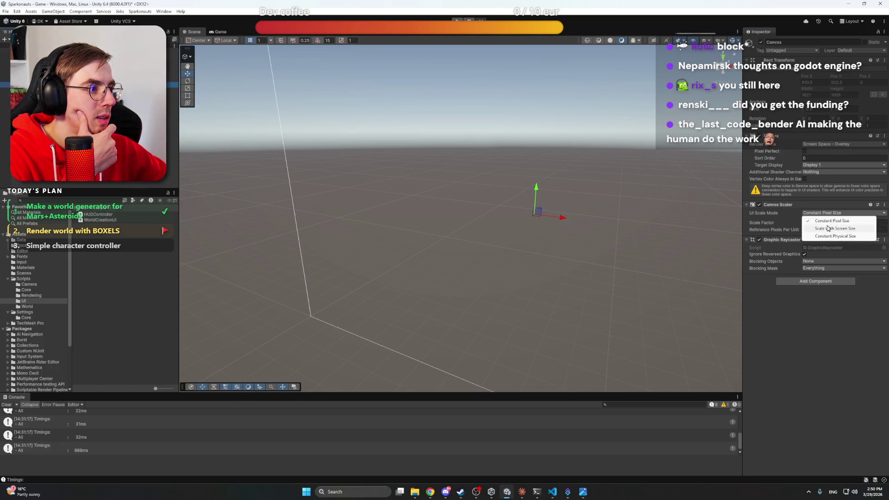
{"action": "left_click", "coordinate": [827, 229]}
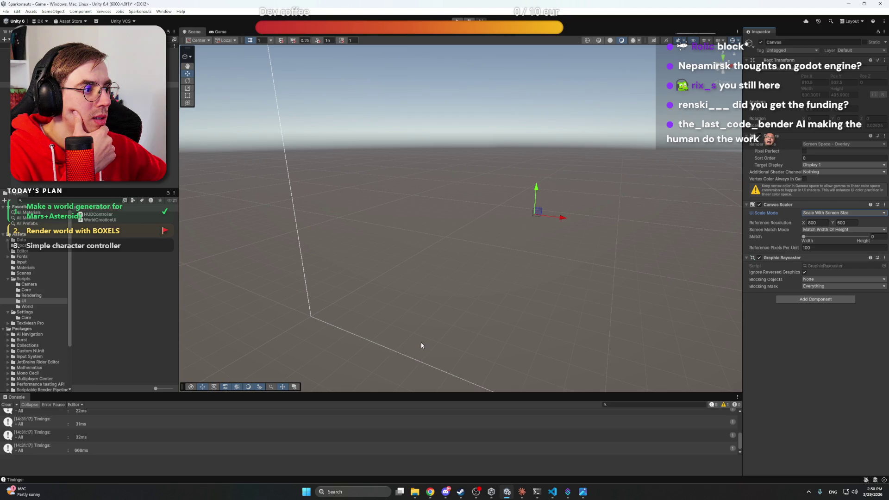
{"action": "left_click", "coordinate": [534, 492]}
{"action": "left_click", "coordinate": [531, 494]}
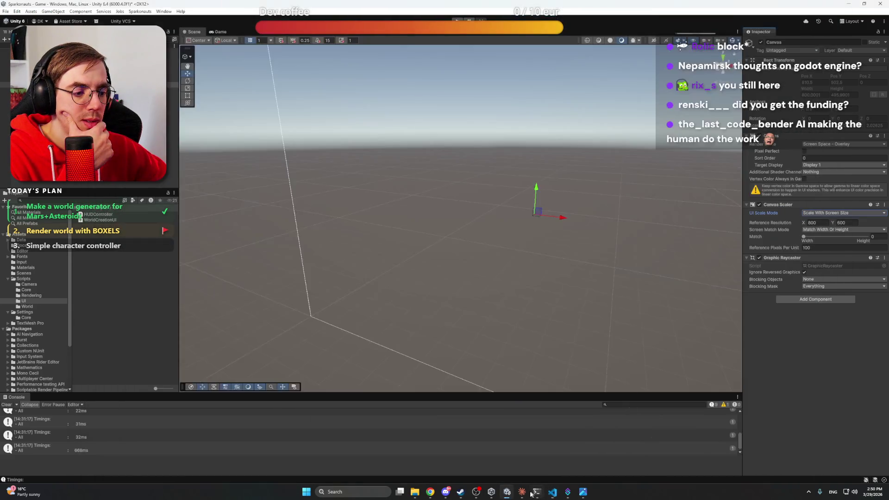
{"action": "left_click", "coordinate": [522, 492]}
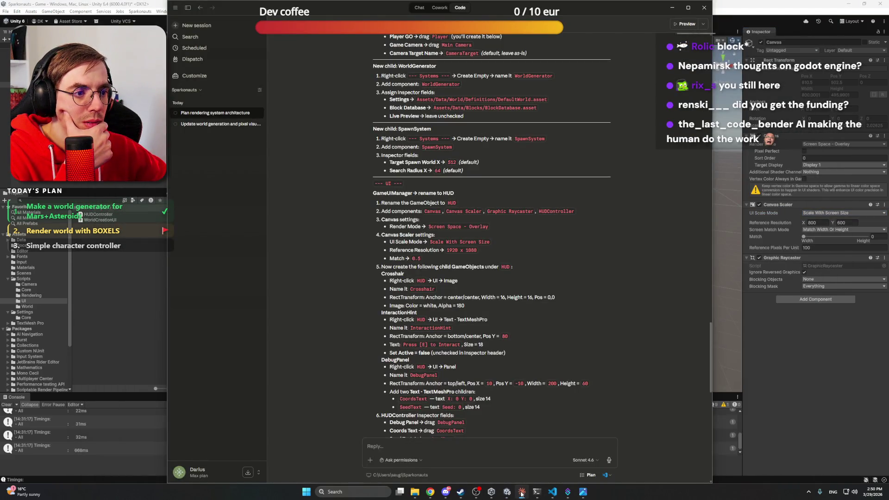
{"action": "left_click", "coordinate": [522, 494]}
Enter a reference resolution of 1920 × 1080
{"action": "left_click", "coordinate": [817, 223]}
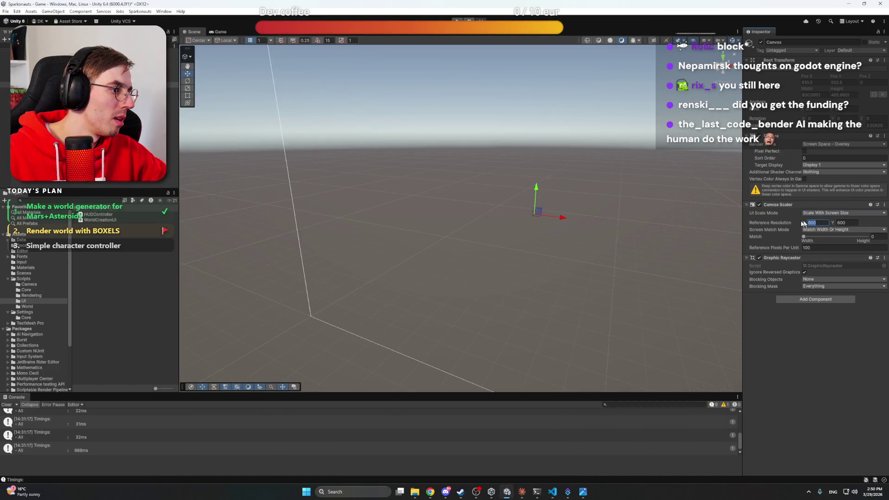
{"action": "type", "text": "1920"}
{"action": "key", "text": "Tab"}
{"action": "type", "text": "1080"}
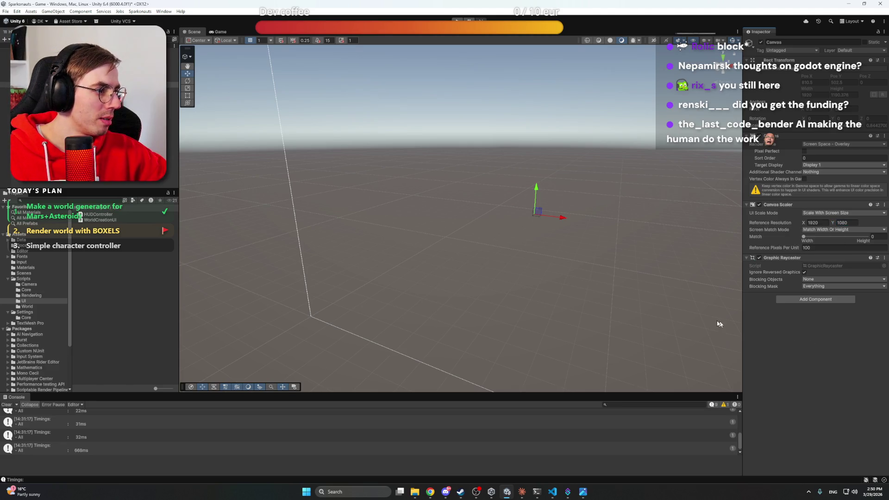
{"action": "left_click", "coordinate": [192, 180]}
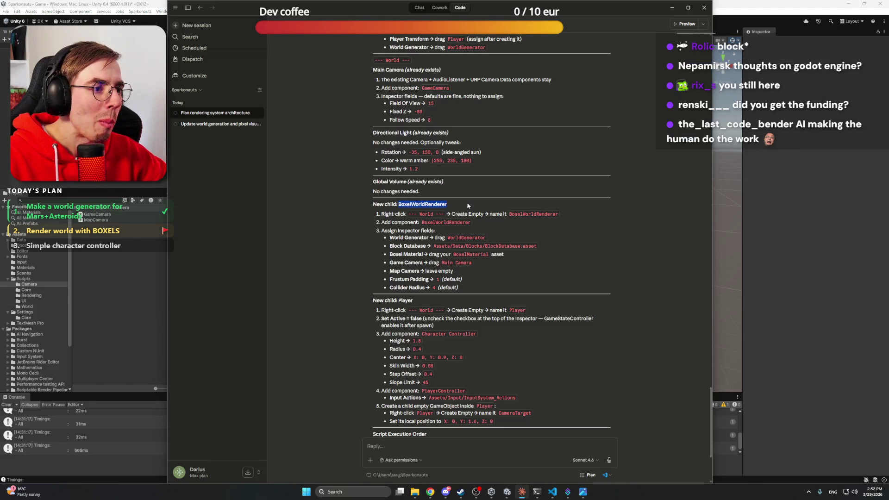
Copy the name BoxelWorldRenderer from Claude's plan and select the World group in Unity
{"action": "double_click", "coordinate": [532, 214]}
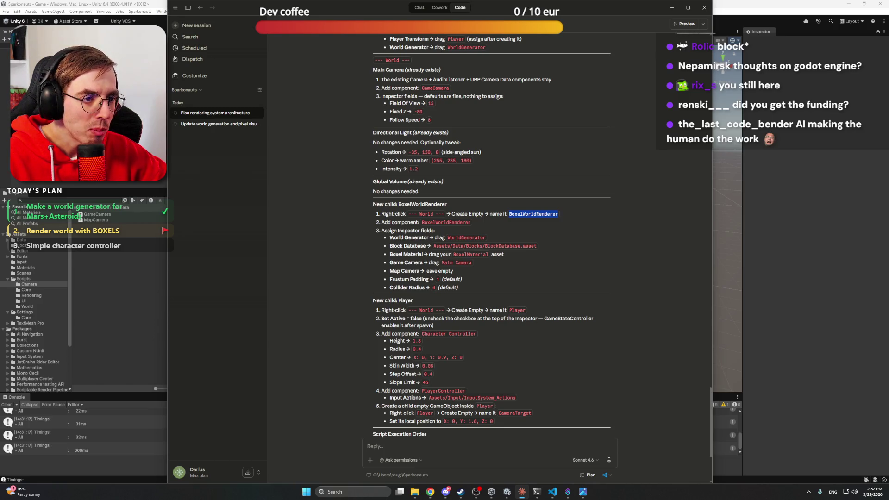
{"action": "key", "text": "alt+Tab"}
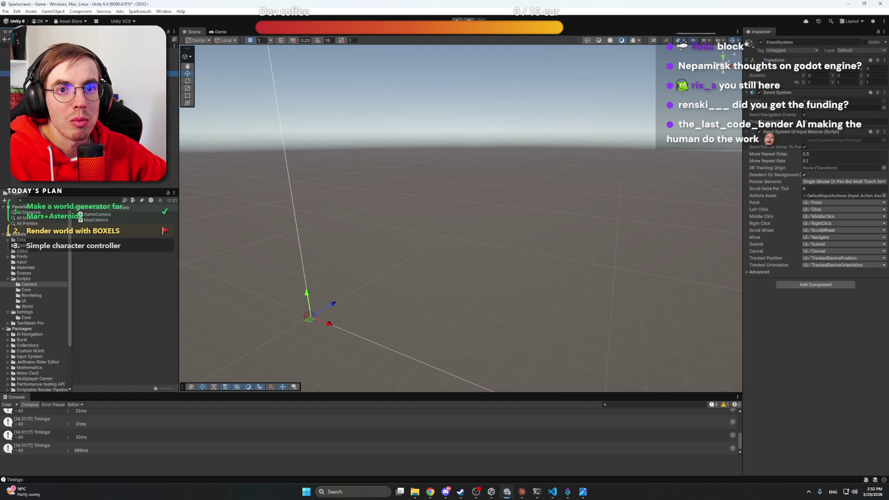
{"action": "left_click", "coordinate": [384, 277]}
{"action": "left_click", "coordinate": [69, 95]}
Create a BoxelWorldRenderer child under World and attach the Boxel World Renderer script from Rendering
{"action": "right_click", "coordinate": [39, 182]}
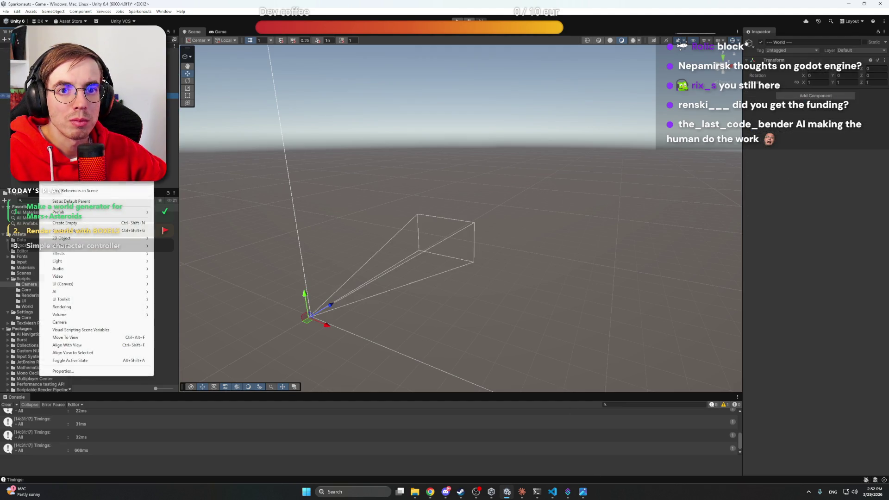
{"action": "left_click", "coordinate": [96, 226]}
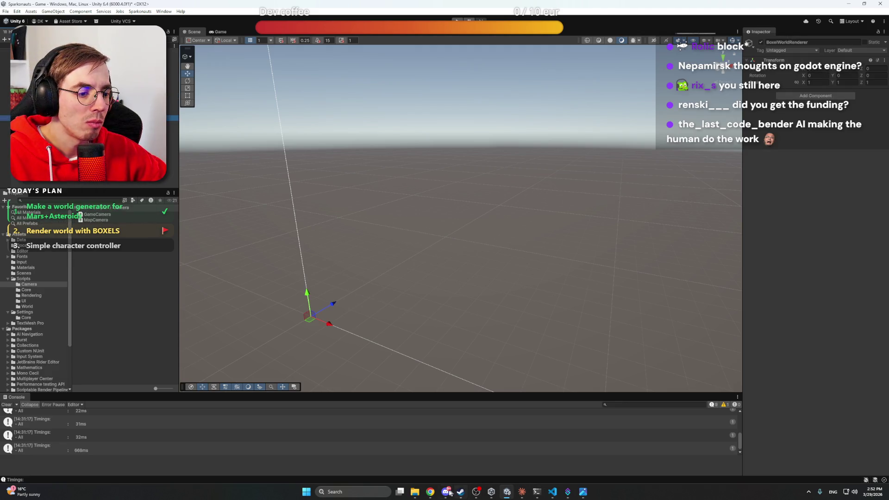
{"action": "mouse_move", "coordinate": [479, 497]}
{"action": "left_click", "coordinate": [521, 492]}
{"action": "double_click", "coordinate": [532, 213]}
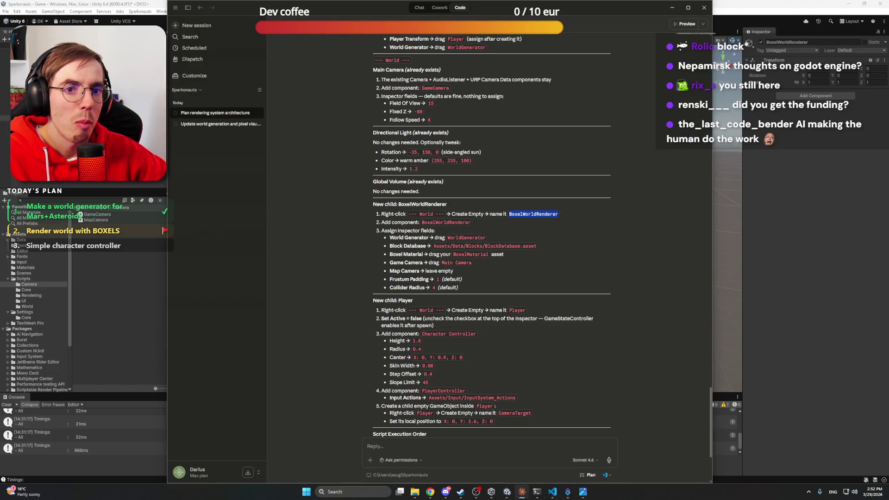
{"action": "left_click", "coordinate": [95, 230]}
{"action": "left_click", "coordinate": [31, 295]}
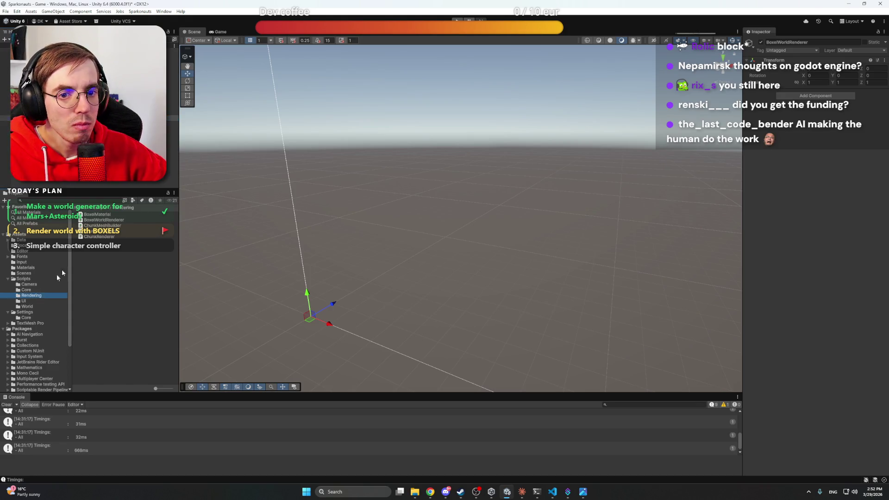
{"action": "mouse_move", "coordinate": [102, 220]}
{"action": "left_mouse_down"}
{"action": "mouse_move", "coordinate": [119, 216]}
{"action": "mouse_move", "coordinate": [93, 118]}
{"action": "left_mouse_up"}
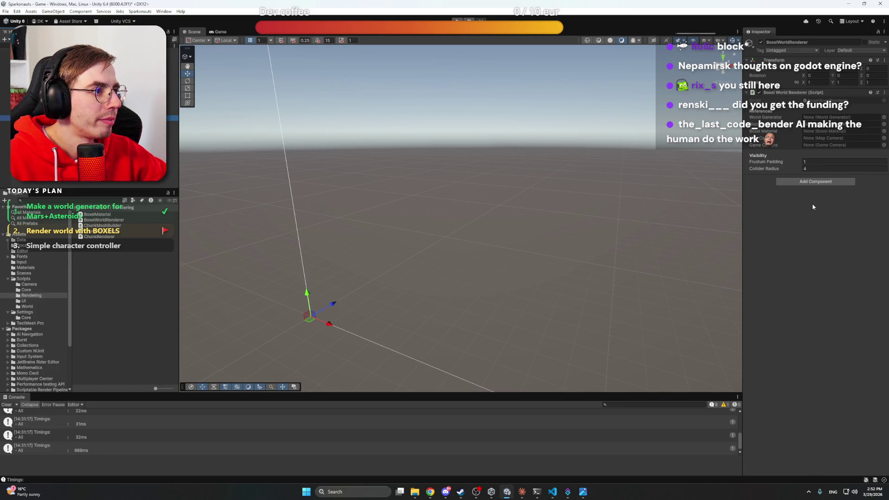
{"action": "left_click", "coordinate": [522, 491]}
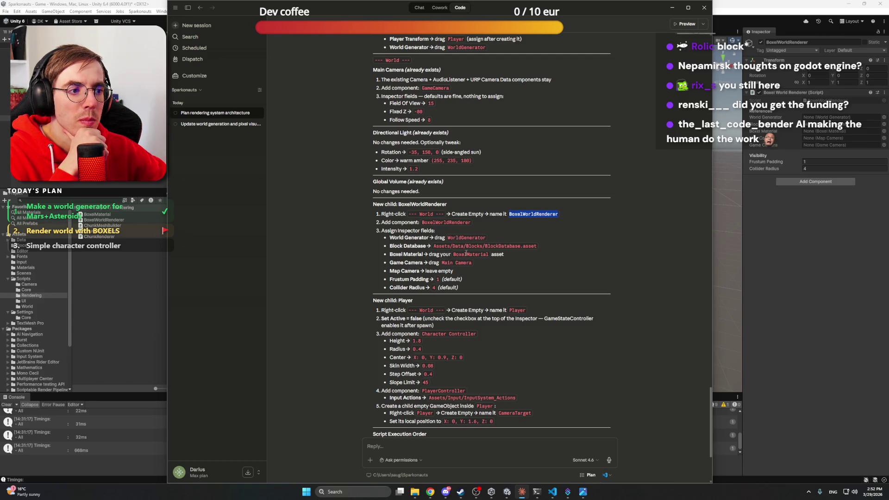
Assign WorldGenerator, BlockDatabase, BoxelMaterial and Main Camera as Game Camera, leaving Map Camera empty
{"action": "left_click", "coordinate": [840, 217]}
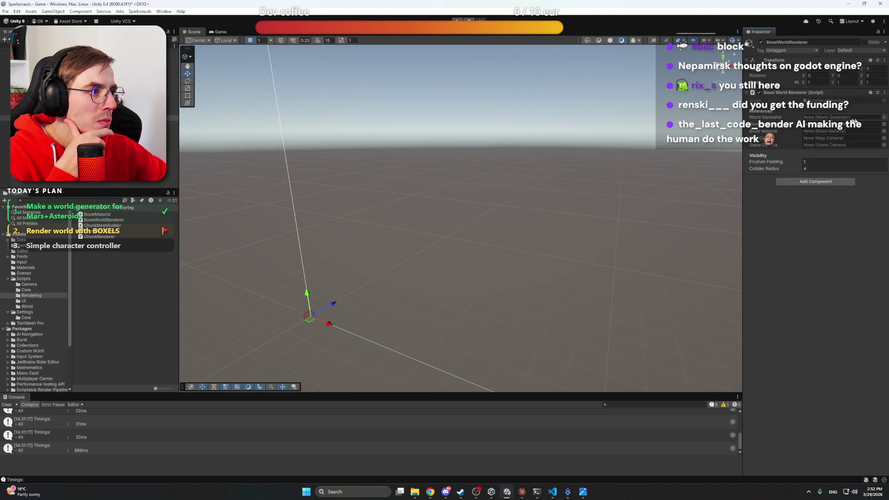
{"action": "left_click", "coordinate": [883, 117]}
{"action": "double_click", "coordinate": [774, 141]}
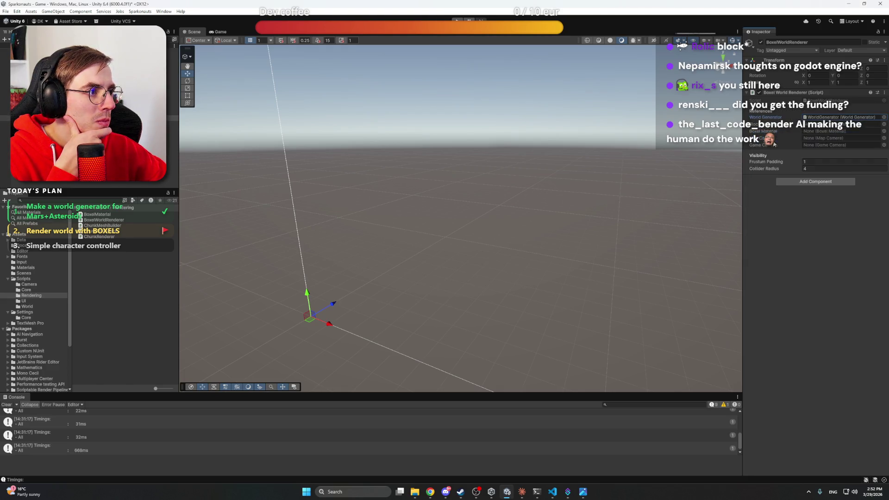
{"action": "left_click", "coordinate": [883, 124]}
{"action": "double_click", "coordinate": [774, 141]}
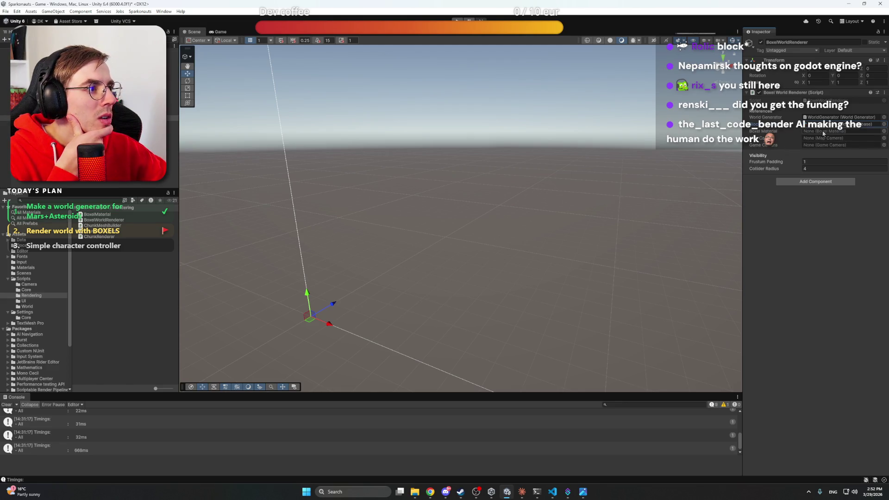
{"action": "left_click", "coordinate": [883, 131]}
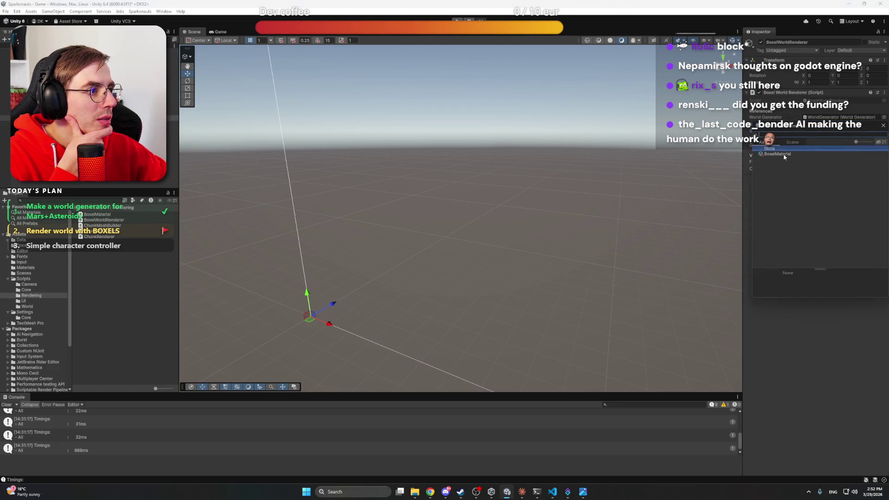
{"action": "double_click", "coordinate": [793, 150]}
{"action": "left_click", "coordinate": [884, 138]}
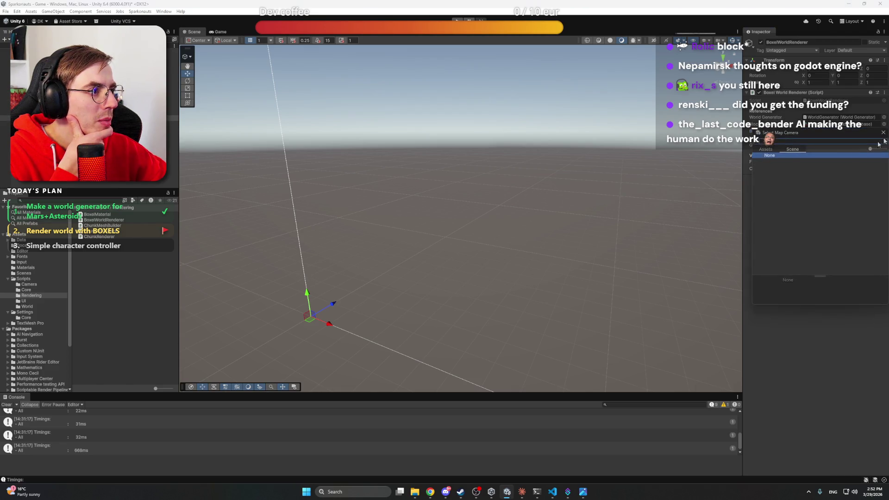
{"action": "left_click", "coordinate": [883, 132]}
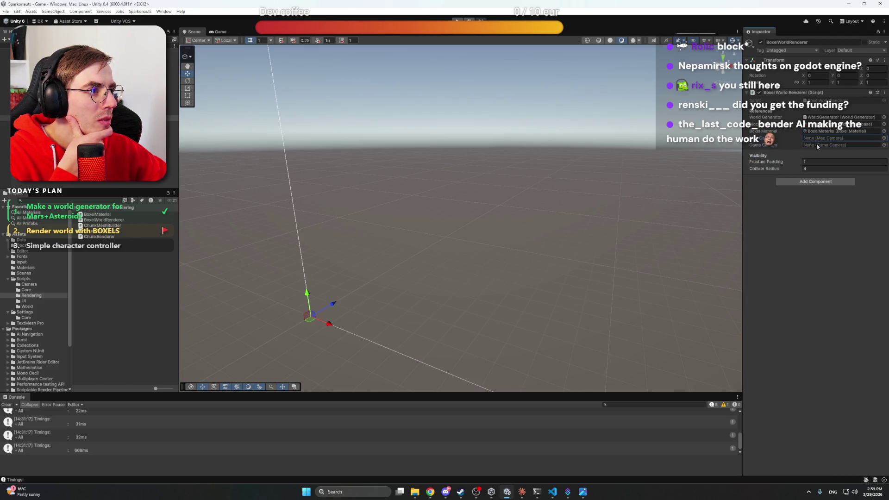
{"action": "left_click", "coordinate": [883, 145]}
{"action": "double_click", "coordinate": [793, 164]}
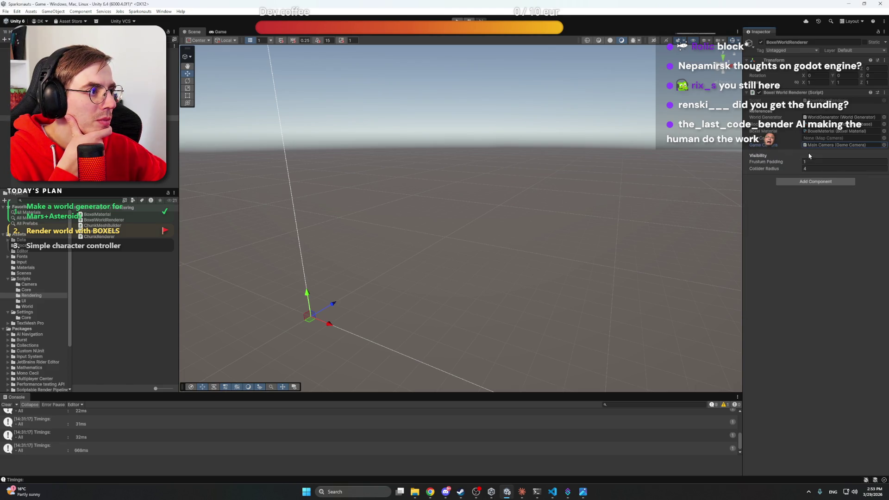
{"action": "left_click", "coordinate": [334, 208]}
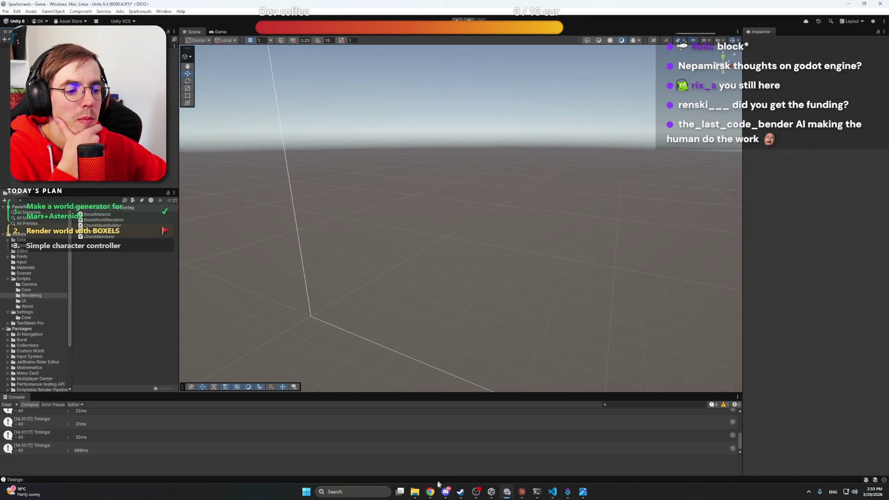
Scroll Claude's instructions to the Player steps and select the name Player
{"action": "left_click", "coordinate": [521, 491]}
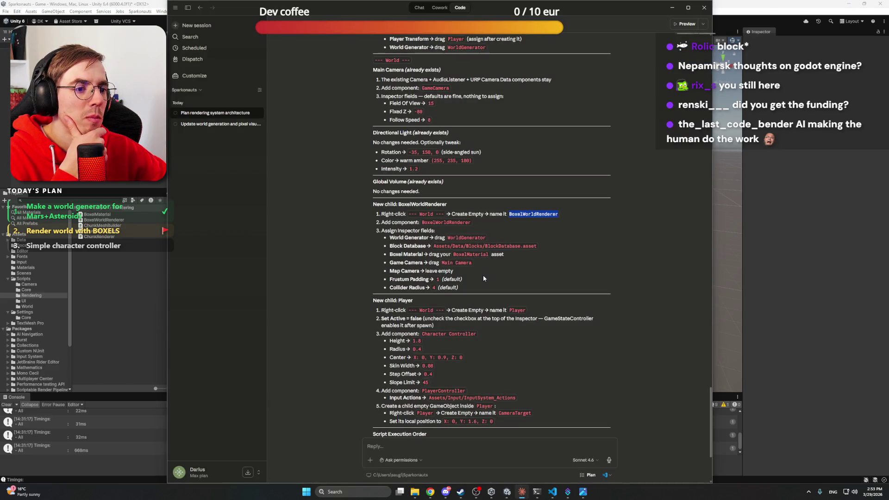
{"action": "scroll", "coordinate": [482, 274], "scroll_direction": "down", "scroll_amount": 2}
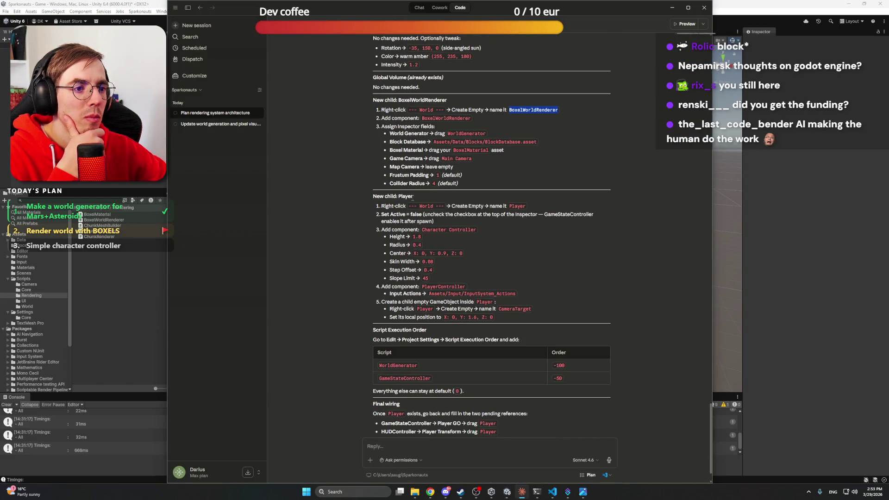
{"action": "double_click", "coordinate": [410, 196]}
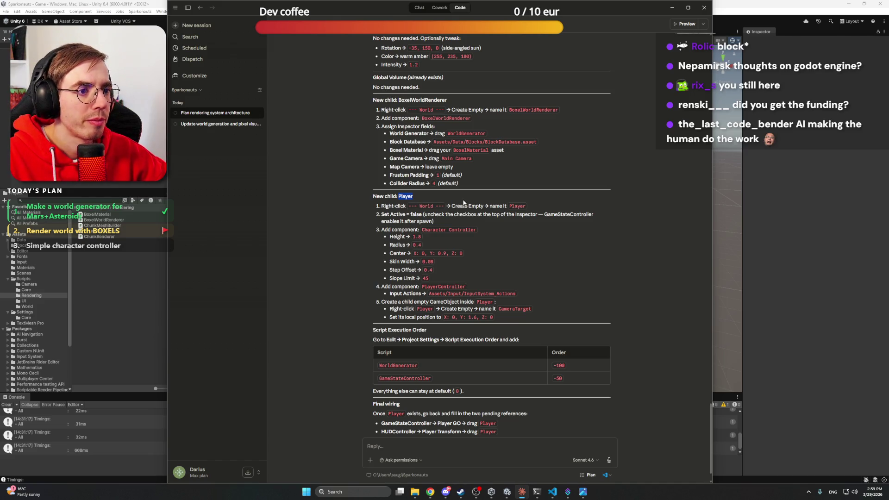
{"action": "double_click", "coordinate": [517, 206]}
Create an empty Player object under World and give it the Player tag
{"action": "left_click", "coordinate": [110, 81]}
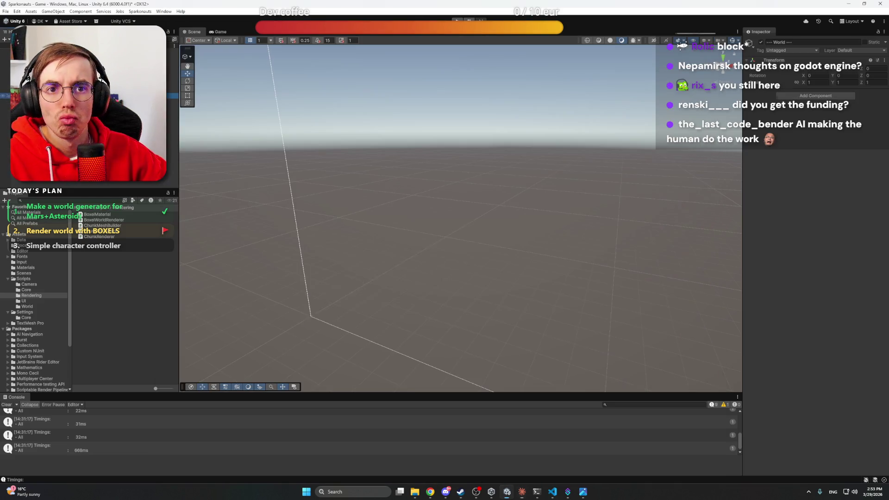
{"action": "right_click", "coordinate": [39, 181]}
{"action": "left_click", "coordinate": [81, 222]}
{"action": "type", "text": "Player"}
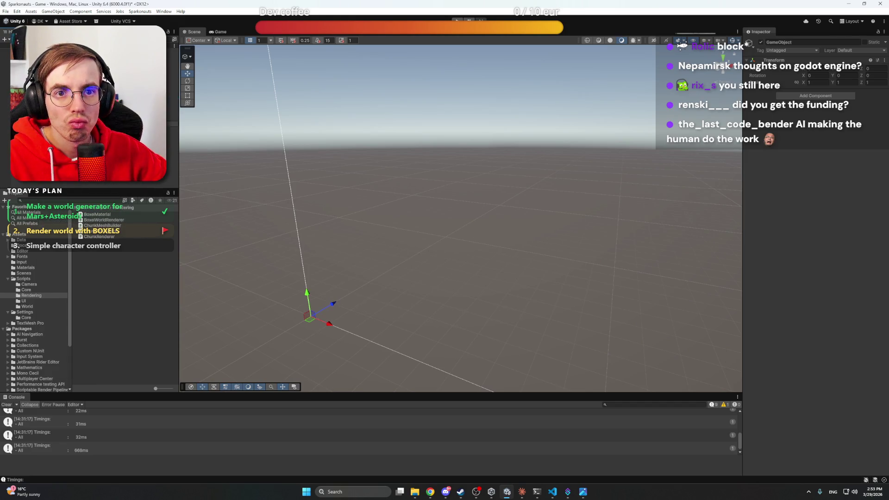
{"action": "key", "text": "Return"}
{"action": "left_click", "coordinate": [779, 51]}
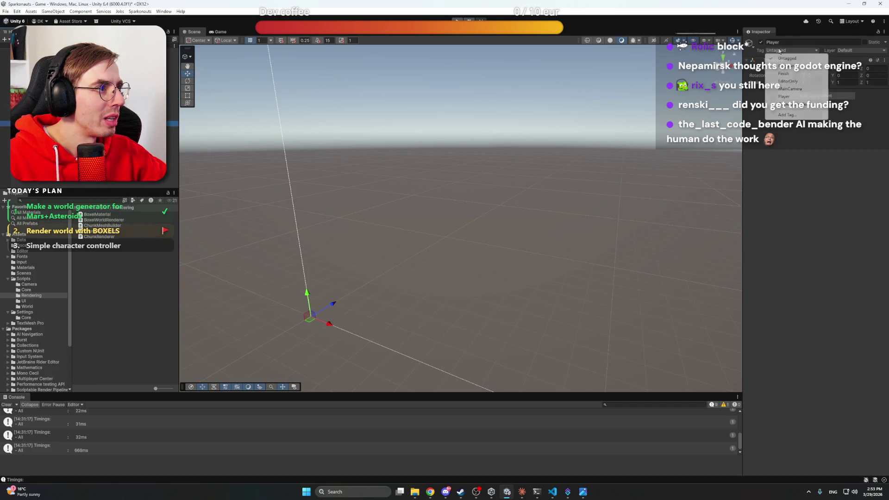
{"action": "left_click", "coordinate": [787, 97]}
Attach the PlayerController script from Scripts/Core to the Player object
{"action": "left_click", "coordinate": [658, 110]}
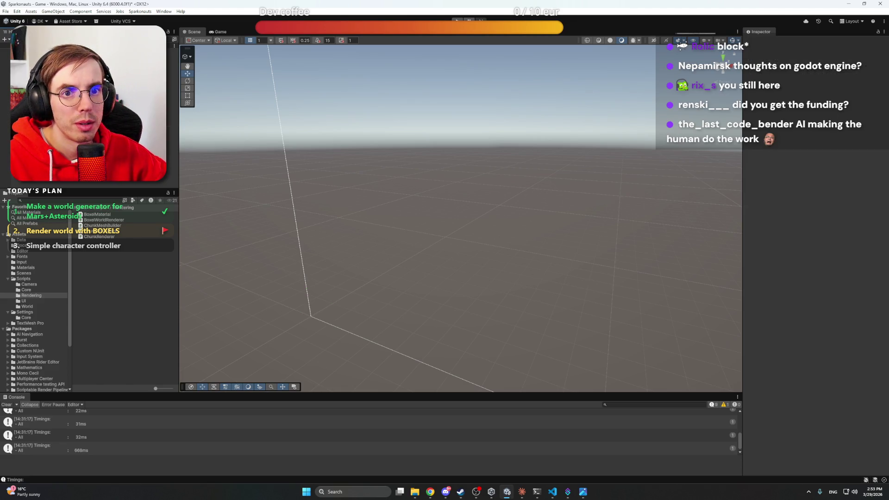
{"action": "left_click", "coordinate": [47, 124]}
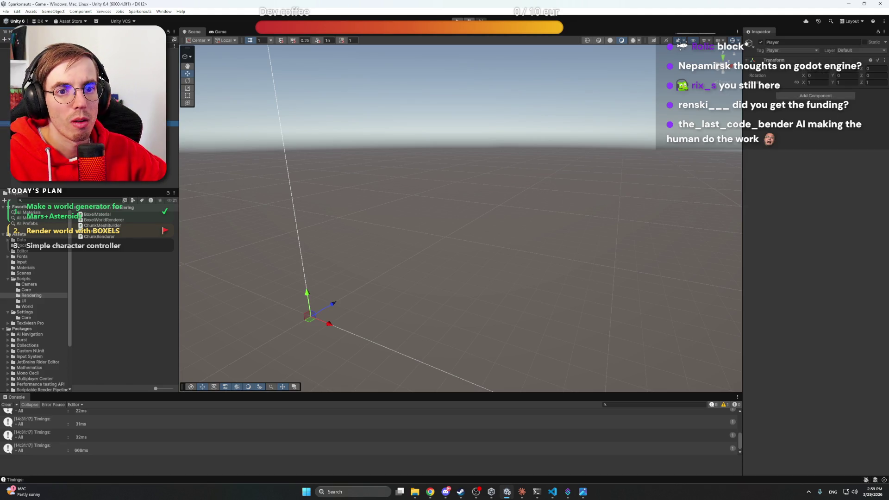
{"action": "left_click", "coordinate": [35, 289]}
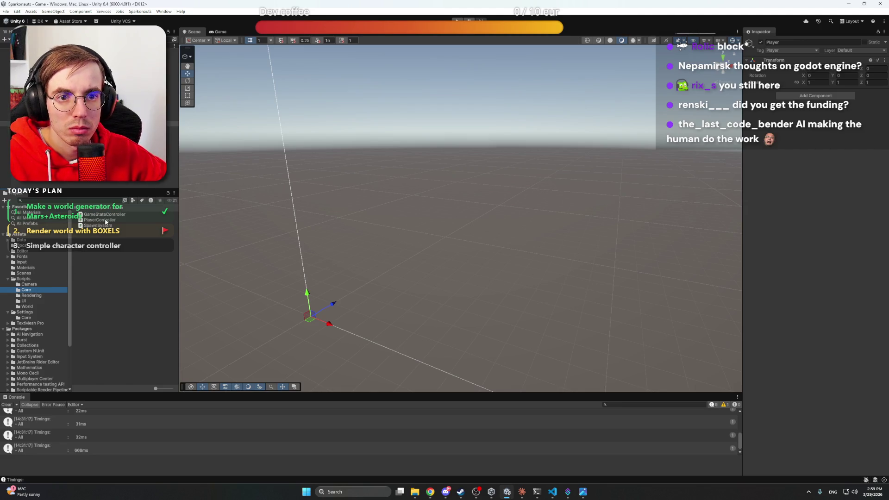
{"action": "left_click_drag", "start_coordinate": [100, 220], "coordinate": [46, 123]}
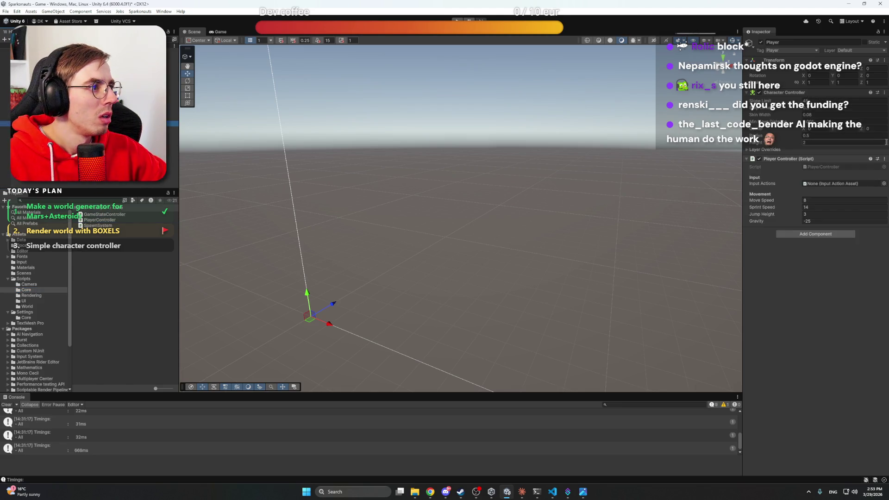
{"action": "left_click", "coordinate": [523, 494]}
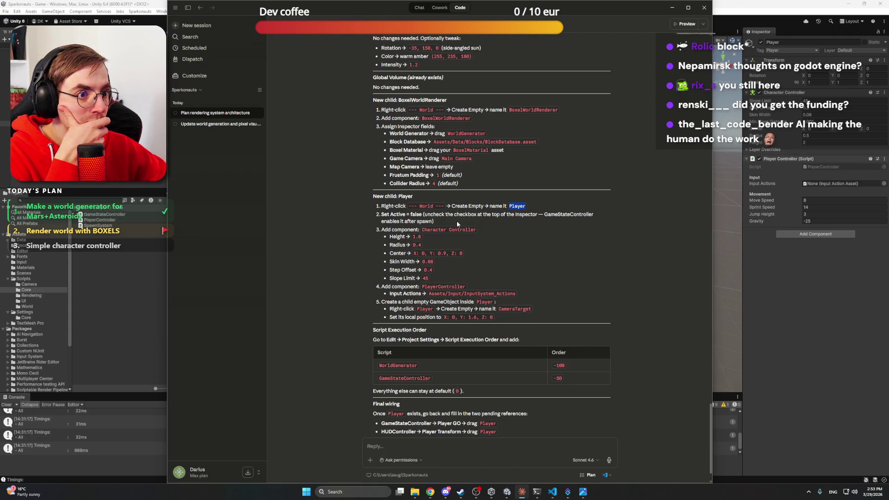
{"action": "left_click", "coordinate": [857, 272]}
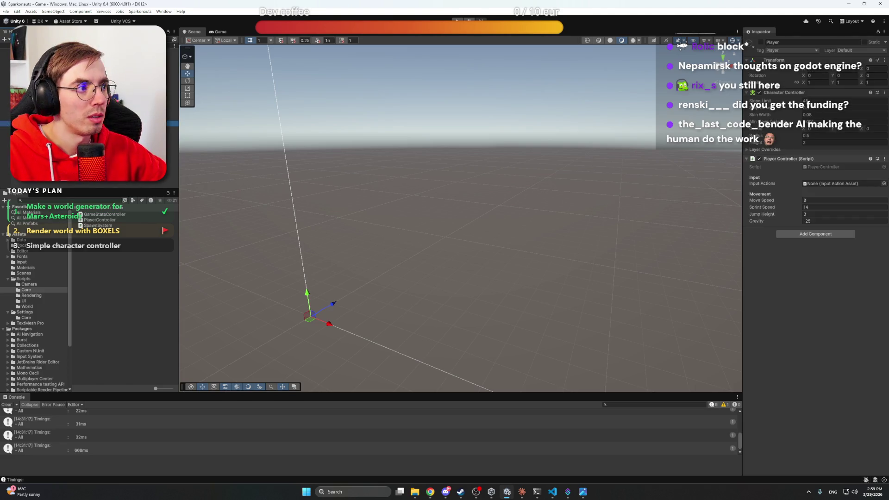
{"action": "left_click", "coordinate": [522, 492]}
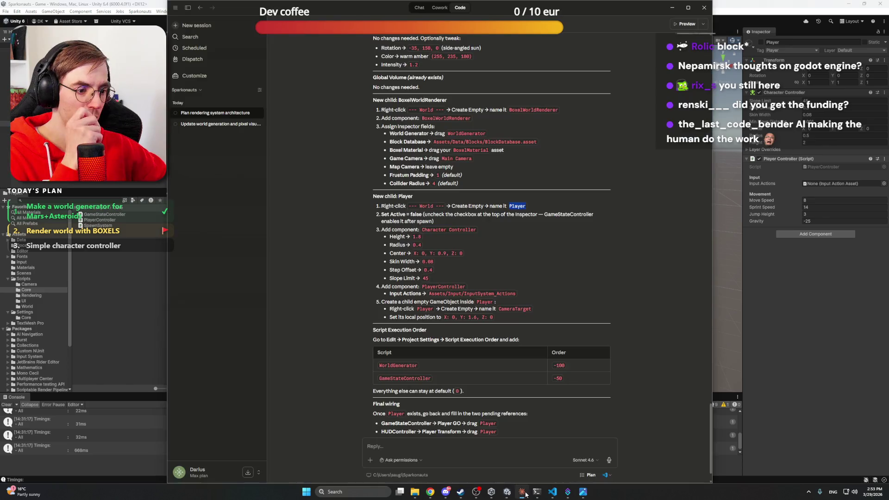
{"action": "left_click", "coordinate": [440, 221]}
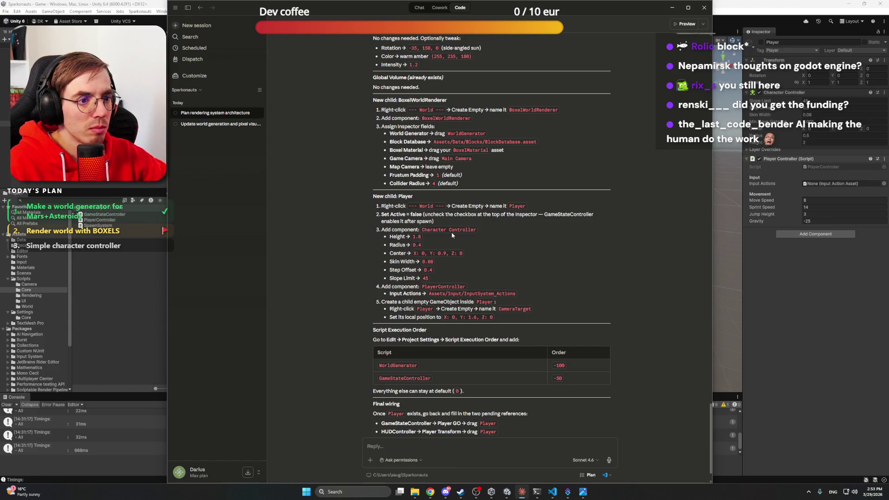
Set the Character Controller height to 1.8, then add and remove a Rigidbody
{"action": "left_click", "coordinate": [813, 141]}
{"action": "type", "text": "1.8"}
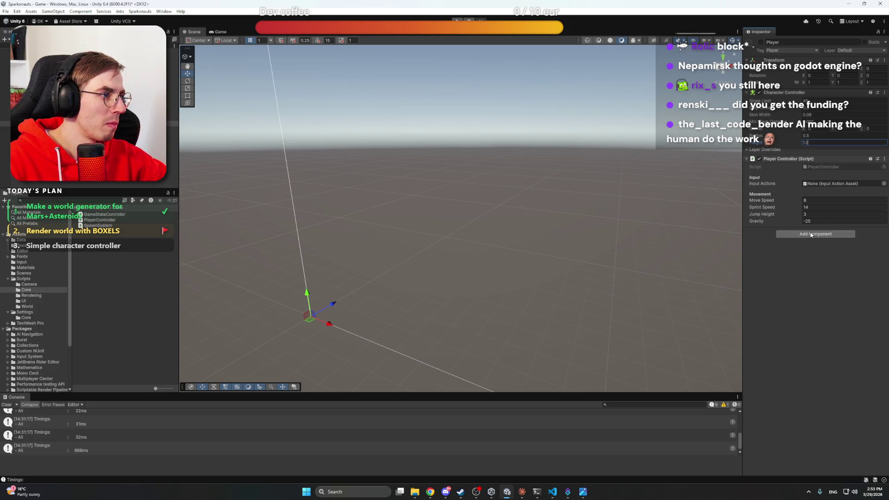
{"action": "left_click", "coordinate": [815, 234]}
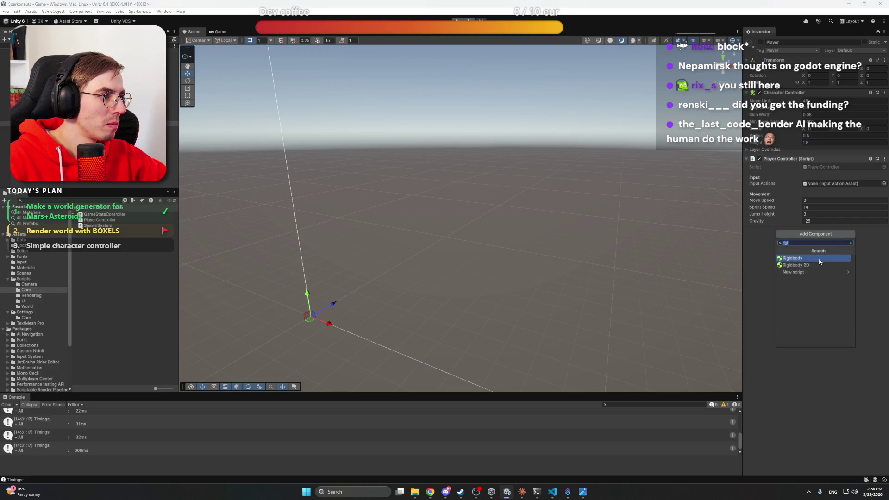
{"action": "left_click", "coordinate": [818, 257]}
{"action": "right_click", "coordinate": [796, 233]}
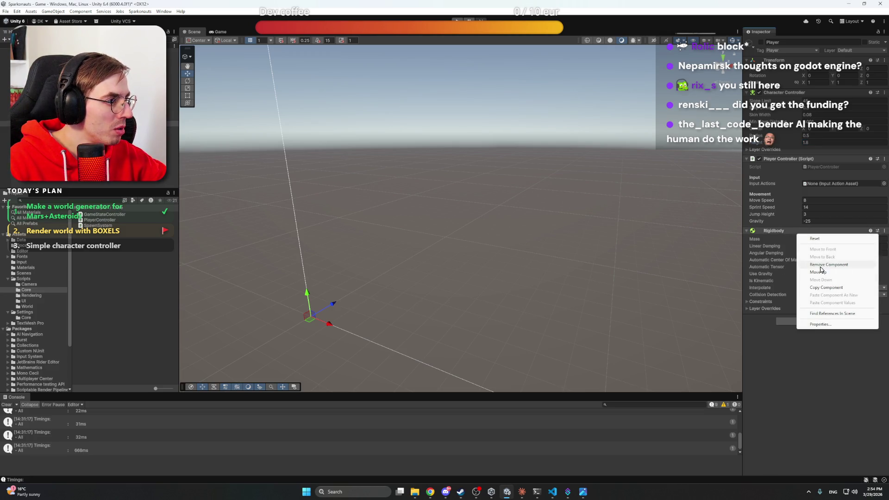
{"action": "left_click", "coordinate": [820, 266]}
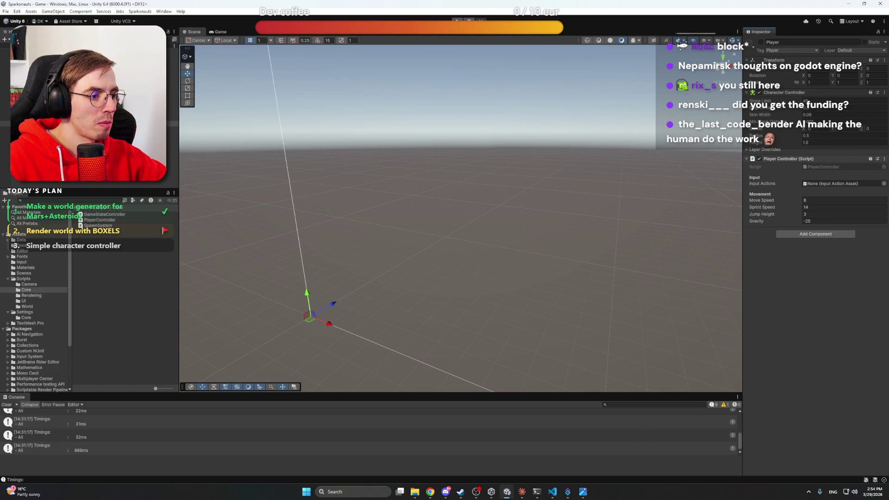
{"action": "left_click", "coordinate": [521, 491]}
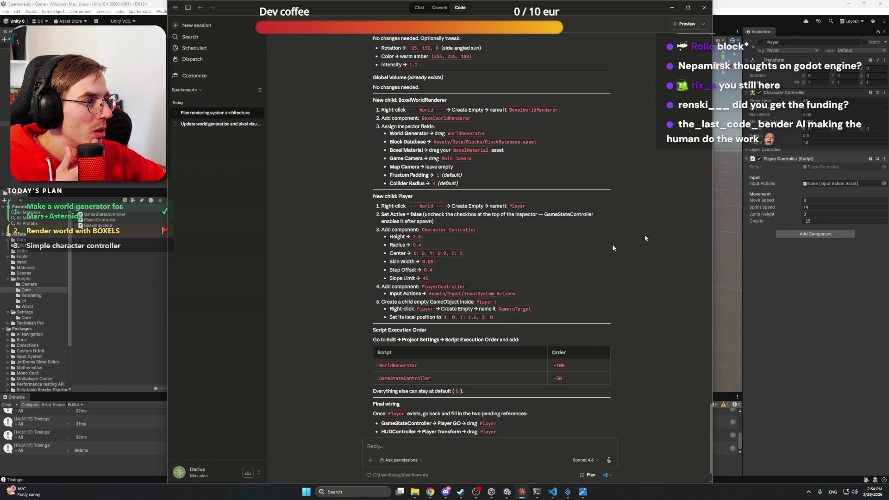
Assign InputSystem_Actions as the Player Controller's Input Actions, then select CameraTarget in Claude's step 5
{"action": "left_click", "coordinate": [883, 184]}
{"action": "double_click", "coordinate": [826, 194]}
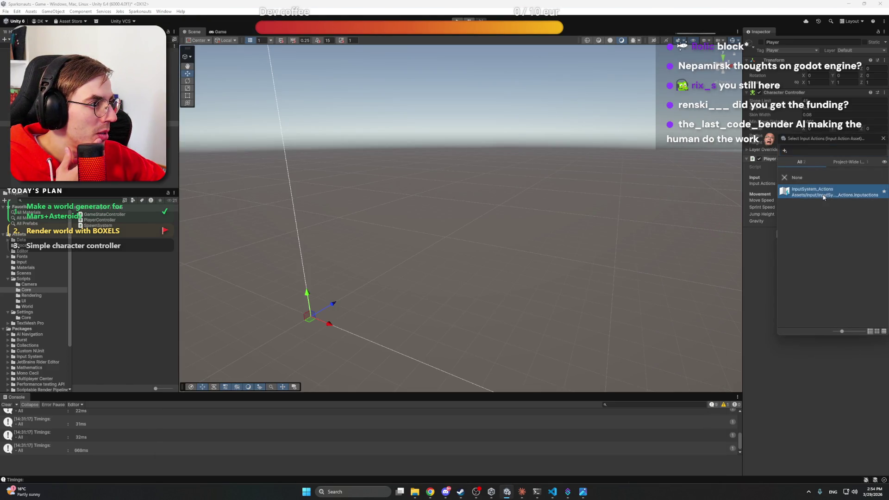
{"action": "left_click", "coordinate": [522, 491]}
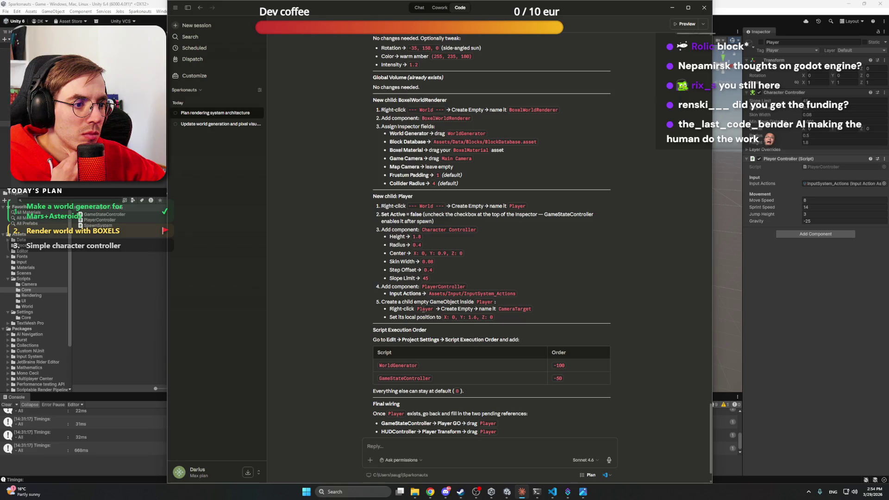
{"action": "double_click", "coordinate": [508, 310]}
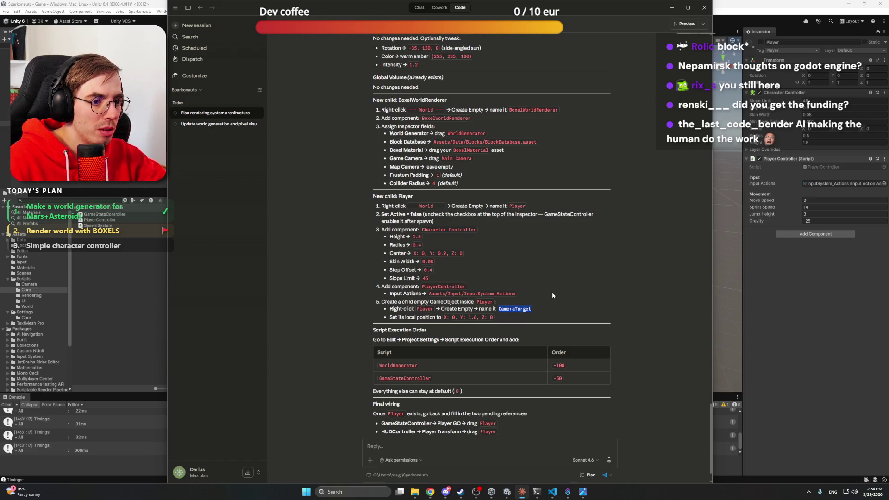
Create an empty child object named CameraTarget under Player in the Hierarchy
{"action": "key", "text": "alt+Tab"}
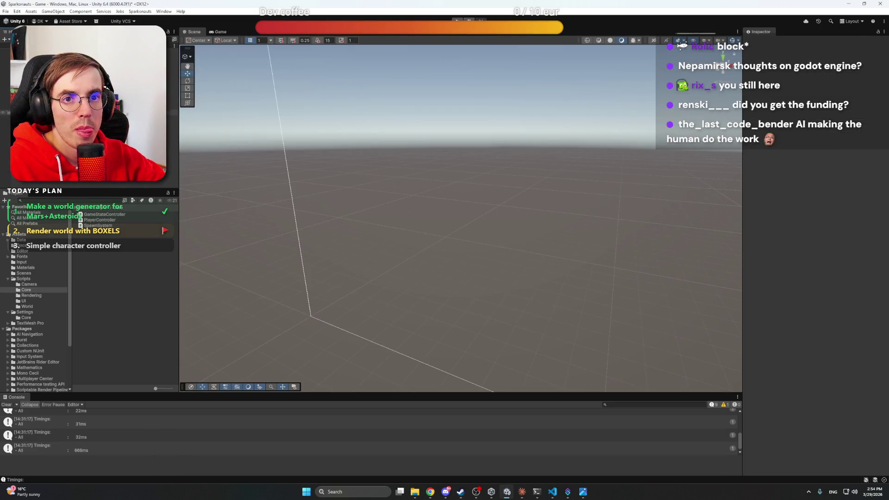
{"action": "right_click", "coordinate": [43, 182]}
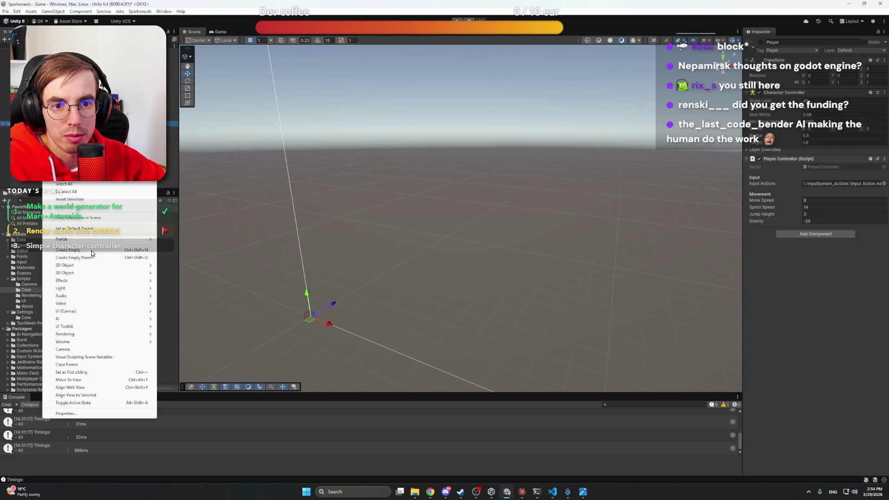
{"action": "left_click", "coordinate": [67, 249]}
{"action": "type", "text": "CameraTarget"}
{"action": "key", "text": "Return"}
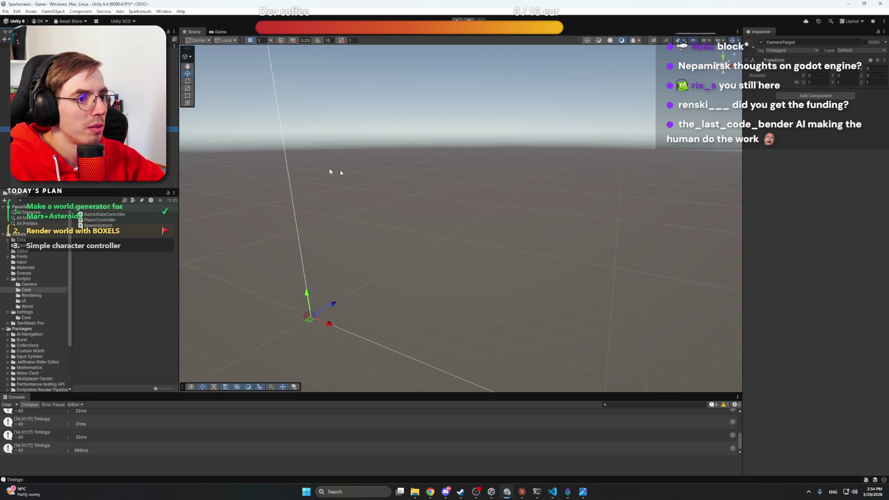
Frame the Player in the Scene view and orbit closer to inspect its capsule
{"action": "left_click", "coordinate": [523, 492]}
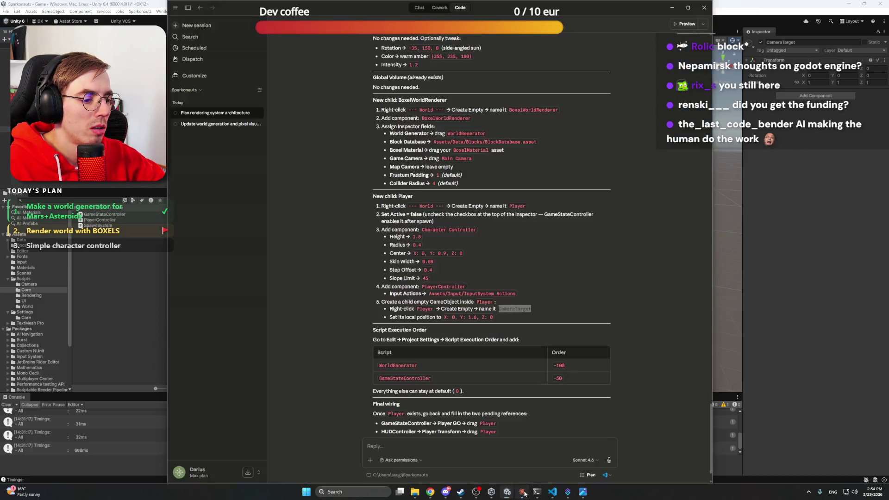
{"action": "left_click", "coordinate": [523, 493]}
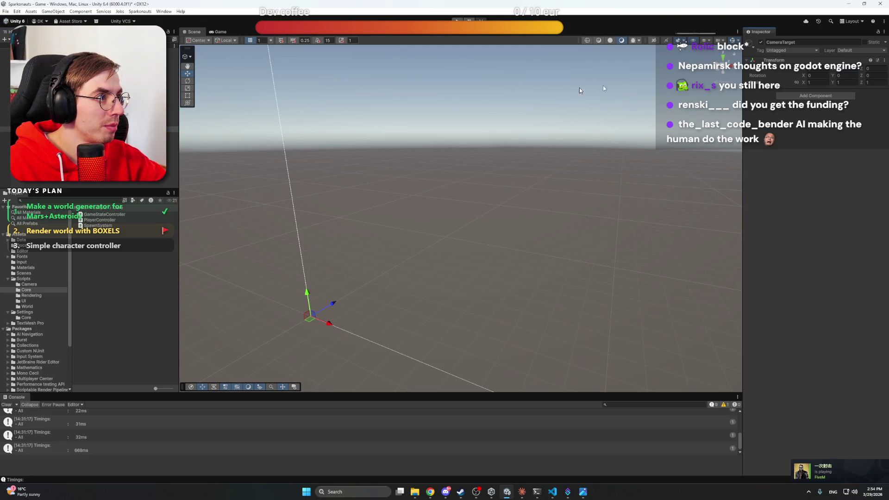
{"action": "left_click", "coordinate": [28, 123]}
{"action": "key", "text": "f"}
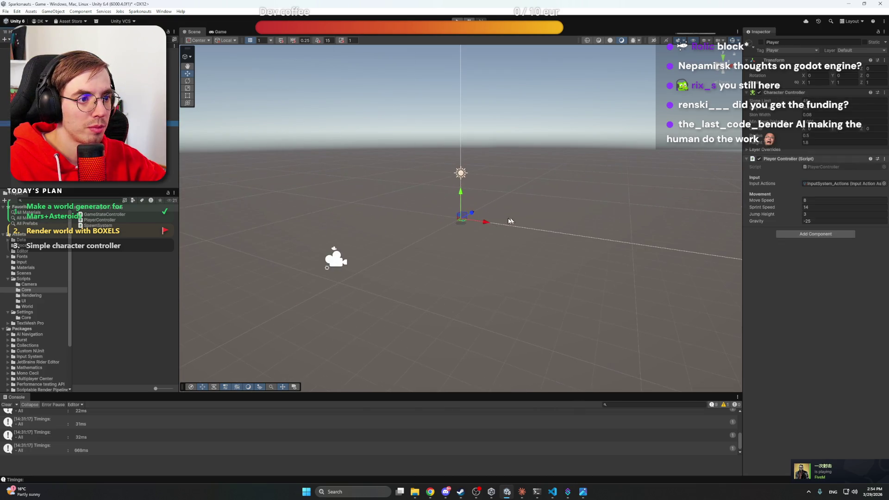
{"action": "left_click_drag", "start_coordinate": [509, 221], "coordinate": [493, 218]}
{"action": "scroll", "coordinate": [492, 219], "scroll_direction": "up", "scroll_amount": 3}
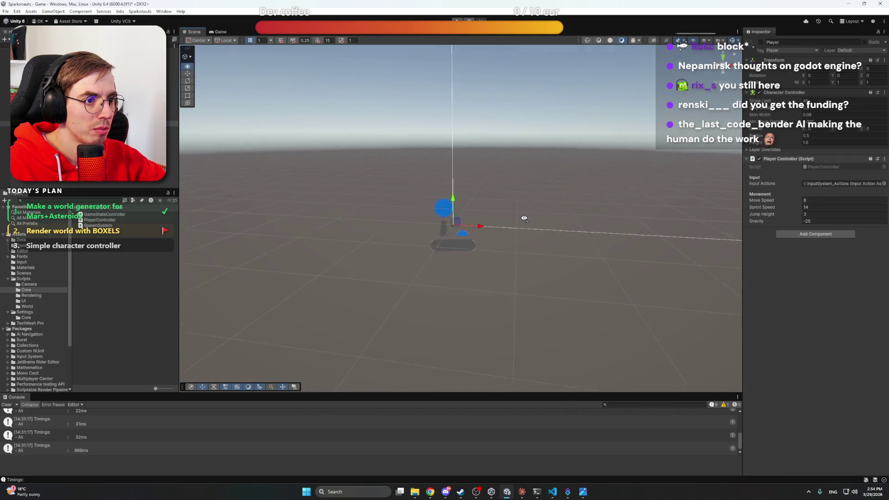
{"action": "left_click", "coordinate": [311, 211]}
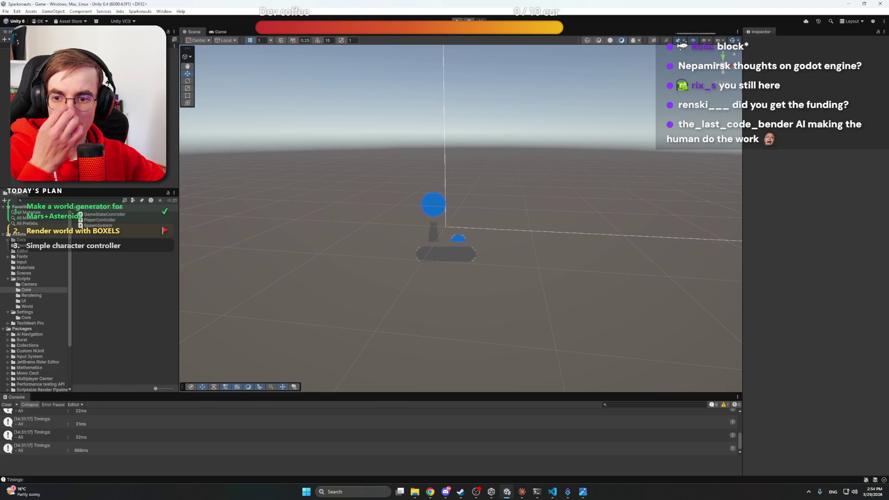
Write the request for a single GameManager wiring all references and bootup ordering
{"action": "left_click", "coordinate": [522, 492]}
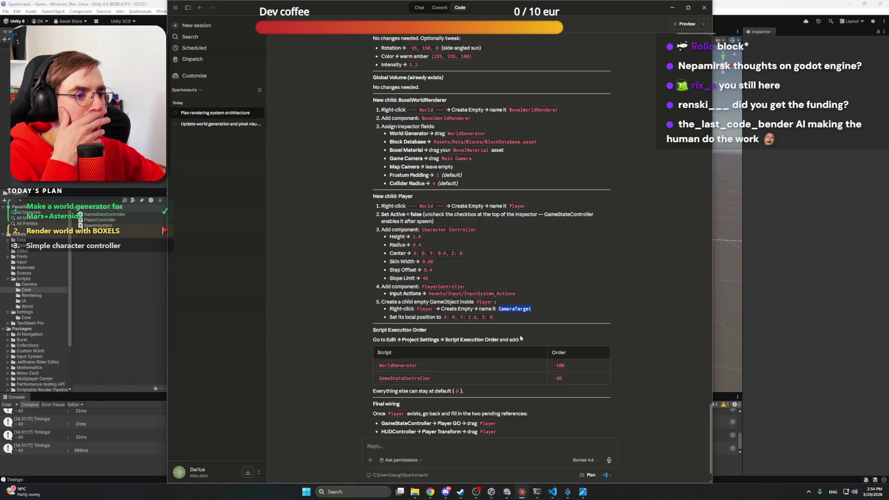
{"action": "scroll", "coordinate": [601, 280], "scroll_direction": "down", "scroll_amount": 1}
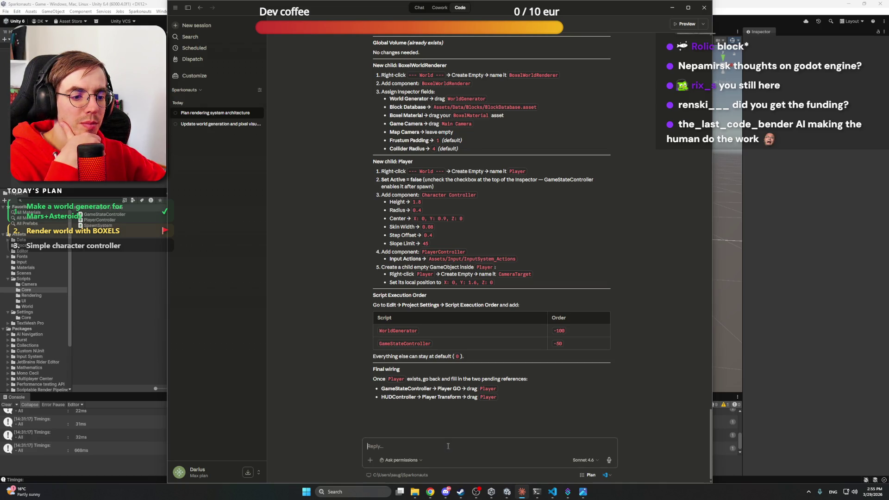
{"action": "type", "text": "I would"}
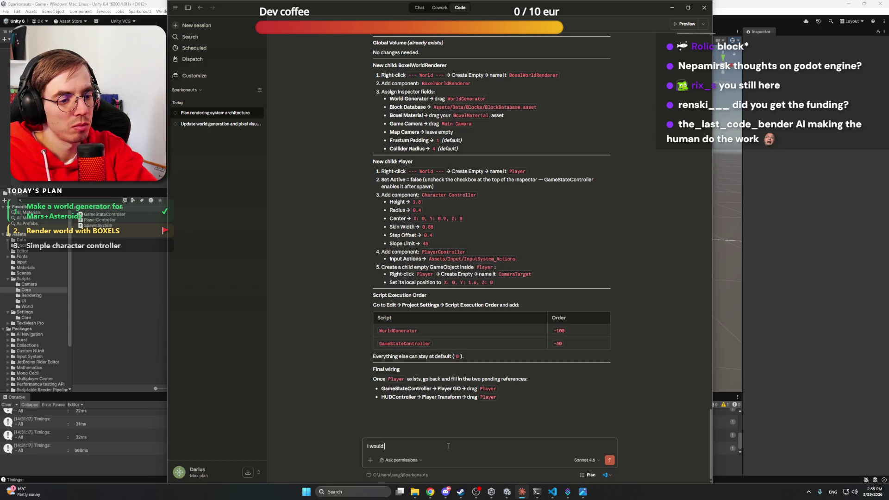
{"action": "type", "text": " like to have a"}
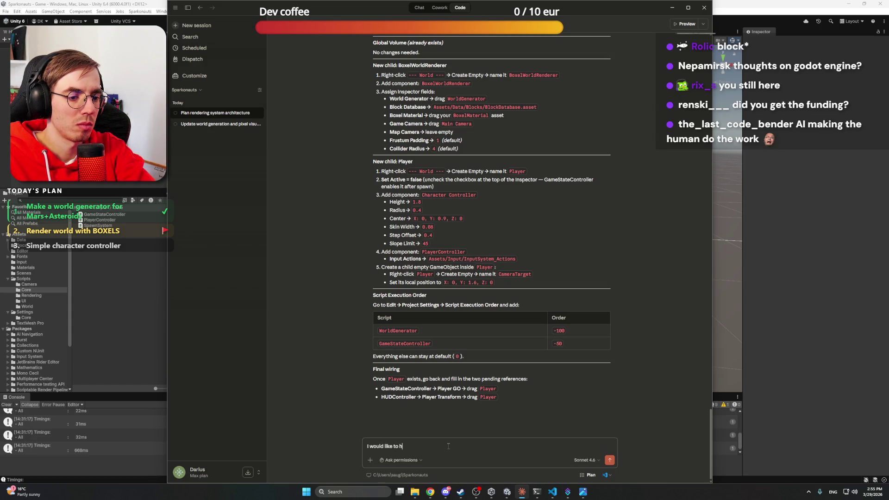
{"action": "type", "text": " singl"}
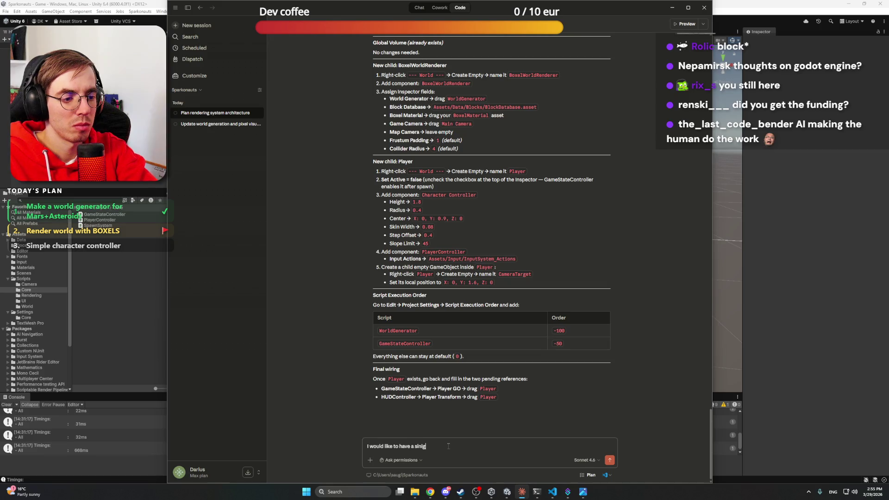
{"action": "type", "text": "e "}
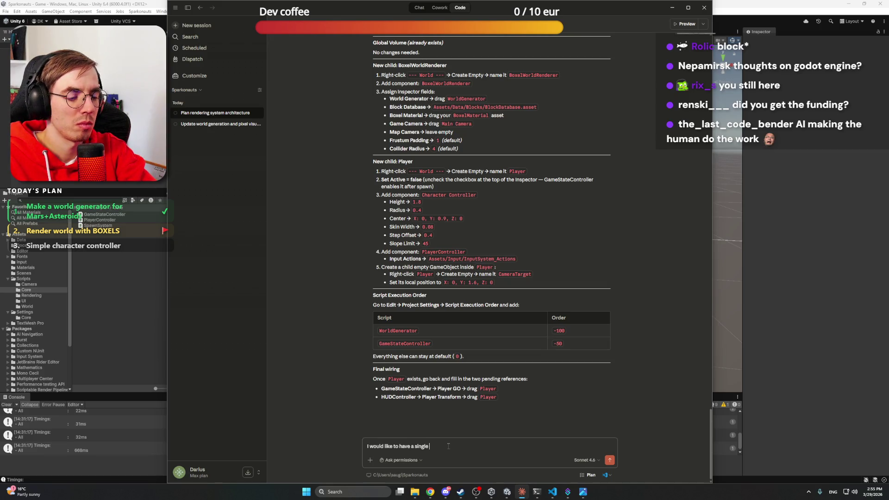
{"action": "type", "text": "GameManager "}
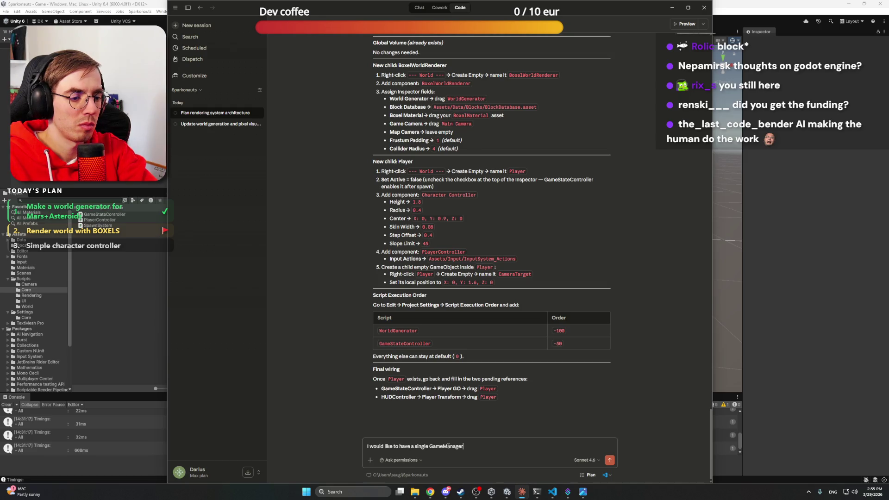
{"action": "type", "text": "to "}
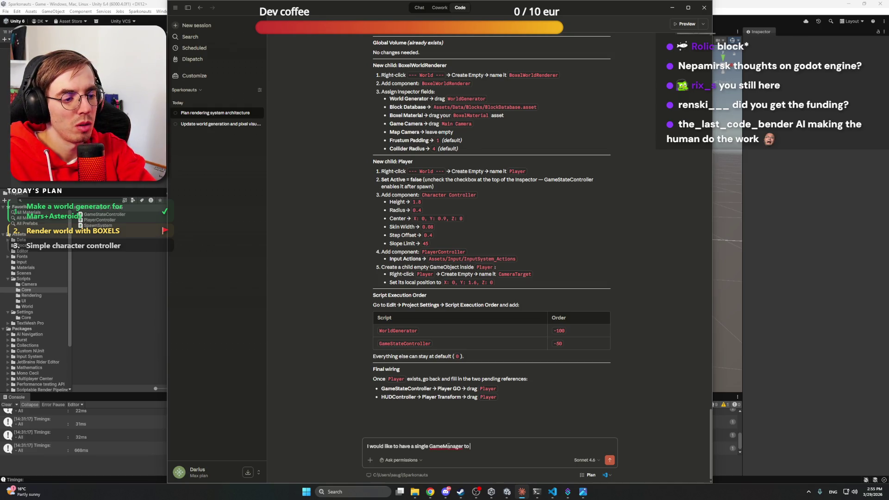
{"action": "type", "text": "wire all the ref"}
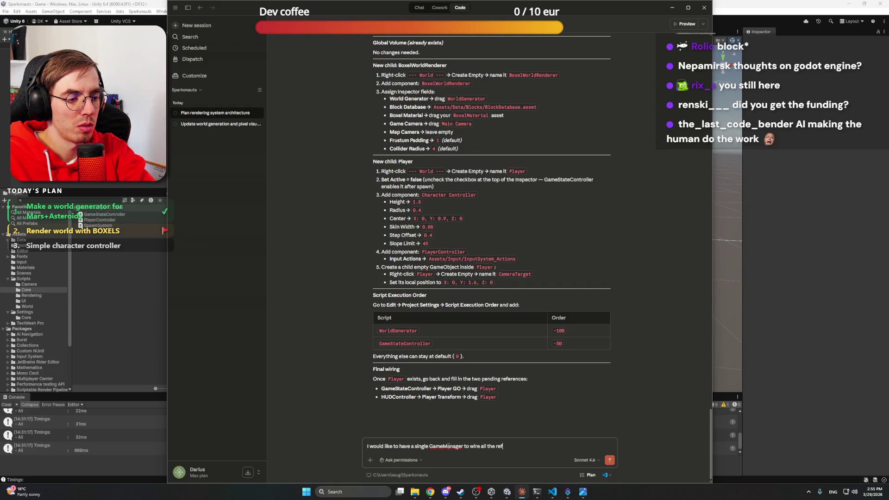
{"action": "type", "text": "erences and or"}
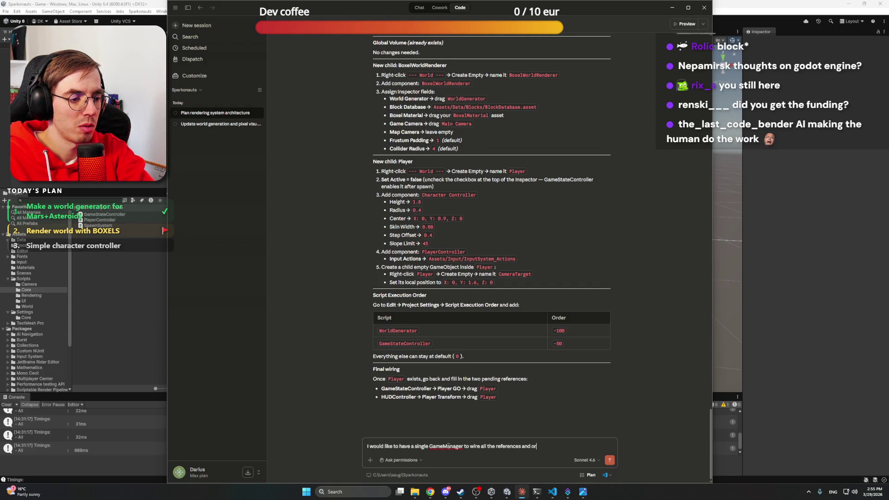
{"action": "key", "text": "BackSpace"}
{"action": "key", "text": "BackSpace"}
{"action": "key", "text": "BackSpace"}
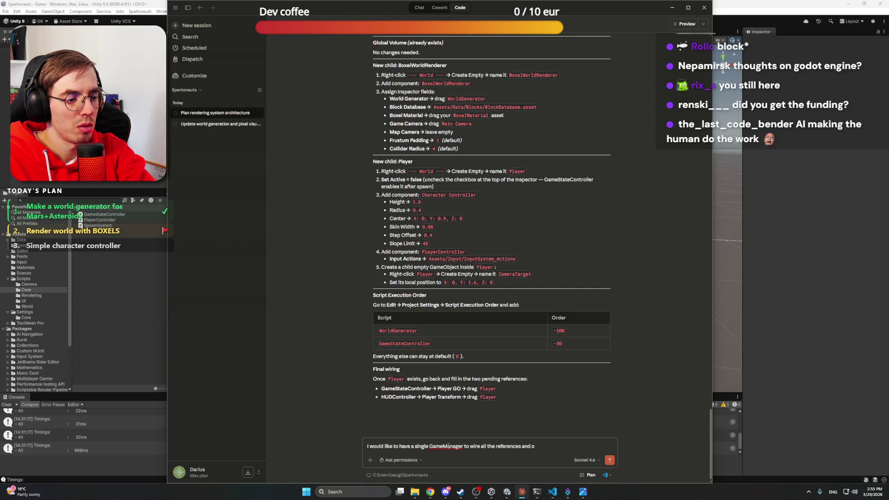
{"action": "type", "text": "bootup oder"}
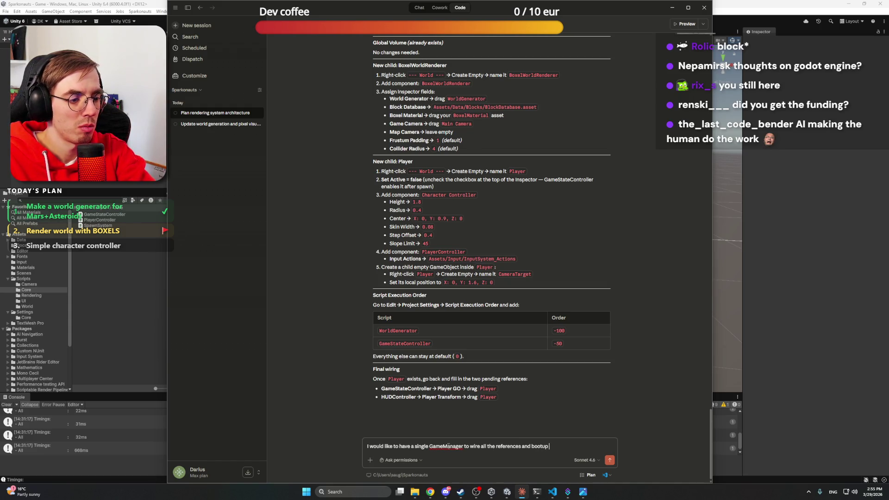
{"action": "key", "text": "BackSpace"}
{"action": "key", "text": "BackSpace"}
{"action": "type", "text": "rdering."}
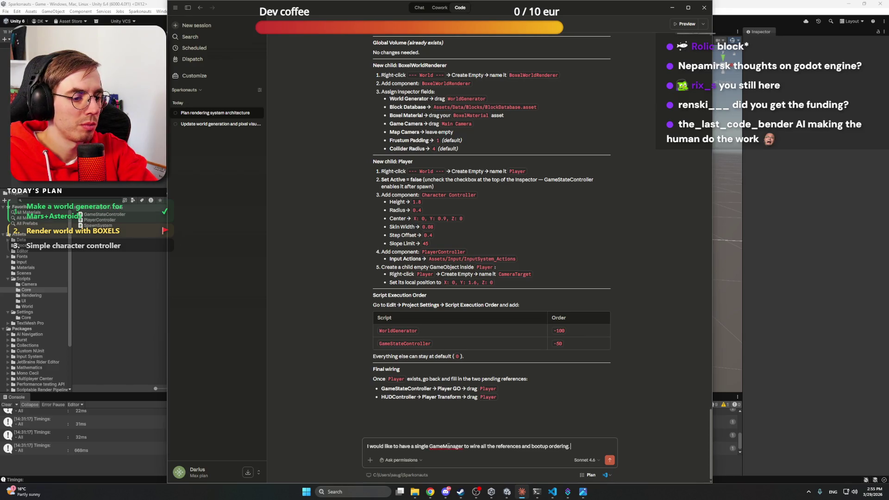
Switch the session's permissions to Plan mode and send the GameManager request
{"action": "left_click", "coordinate": [370, 460]}
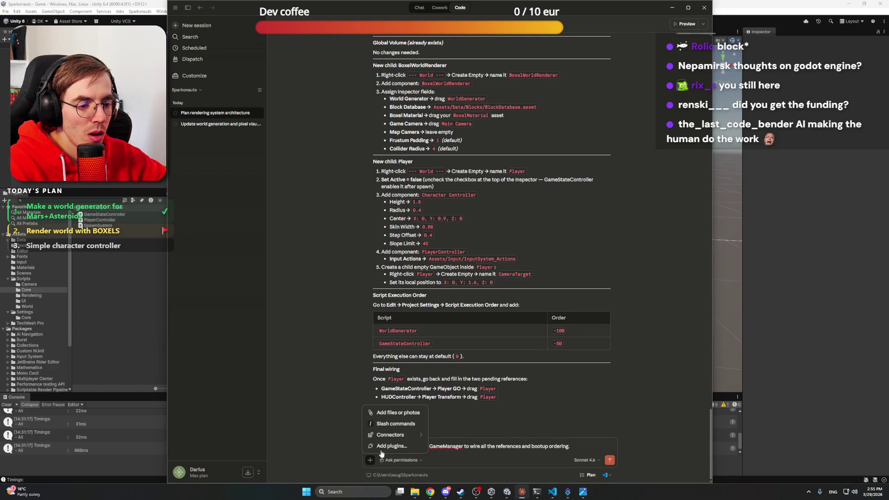
{"action": "left_click", "coordinate": [399, 461]}
{"action": "left_click", "coordinate": [400, 460]}
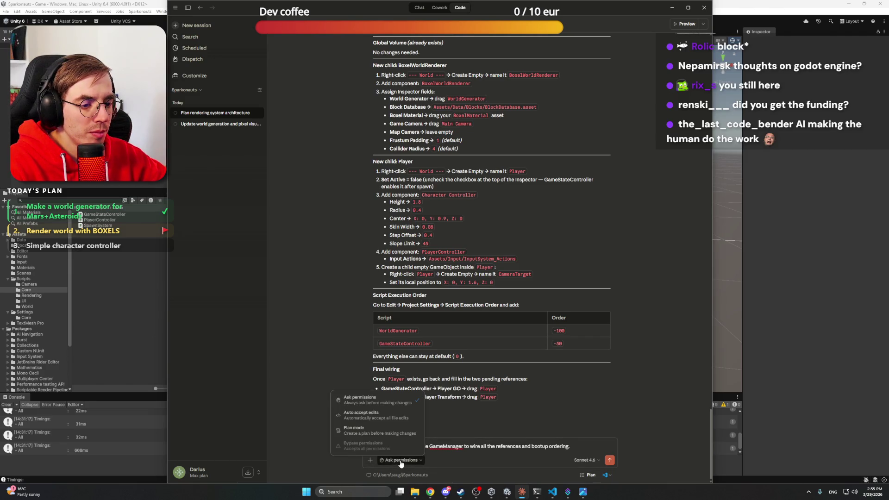
{"action": "left_click", "coordinate": [367, 433]}
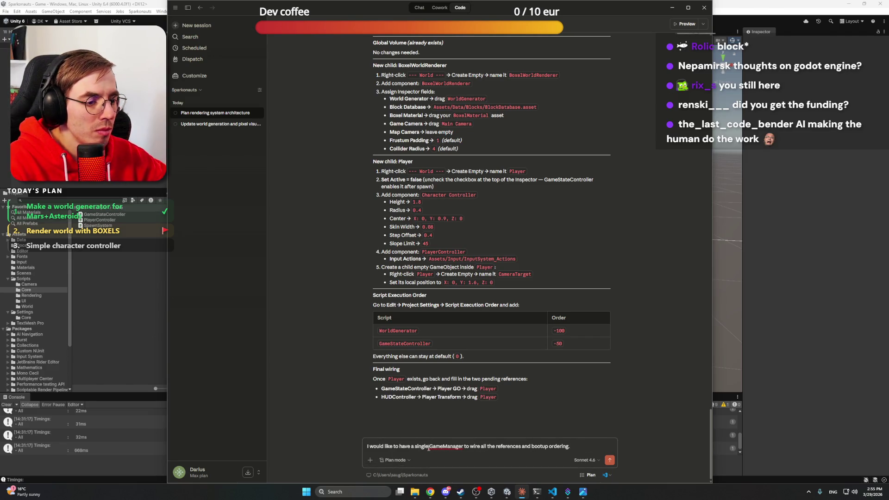
{"action": "left_click", "coordinate": [593, 448]}
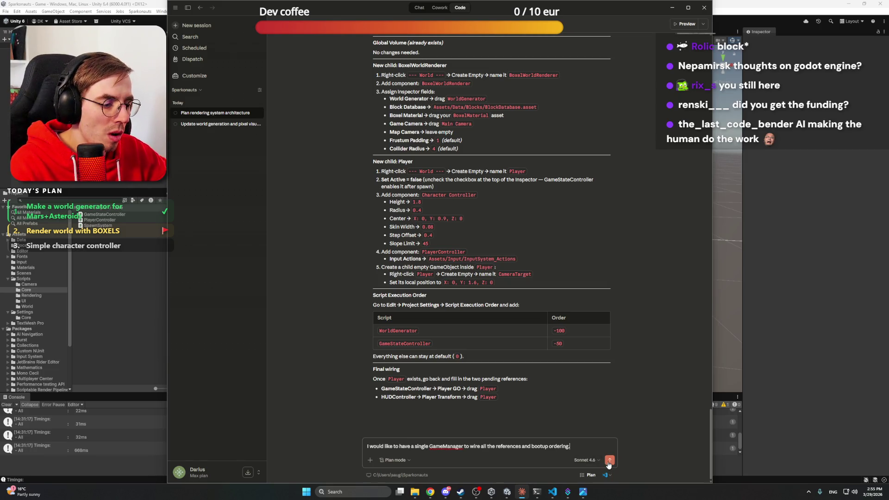
{"action": "left_click", "coordinate": [609, 460]}
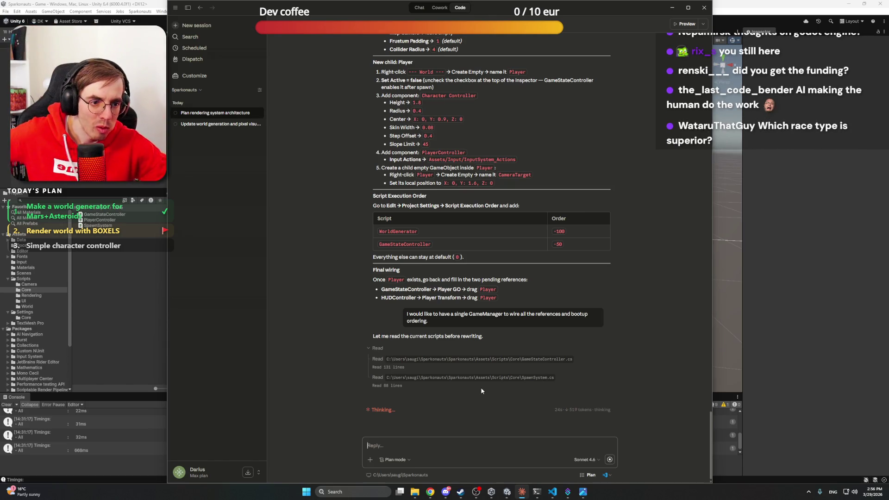
Change Project Beyond's budget figure from 400 to 500 on the Miro board
{"action": "left_click", "coordinate": [430, 491]}
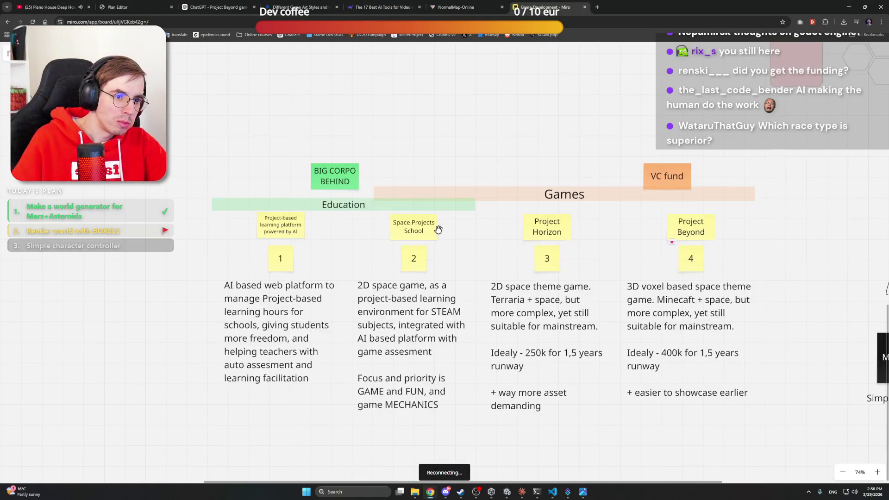
{"action": "scroll", "coordinate": [529, 117], "scroll_direction": "down", "scroll_amount": 3}
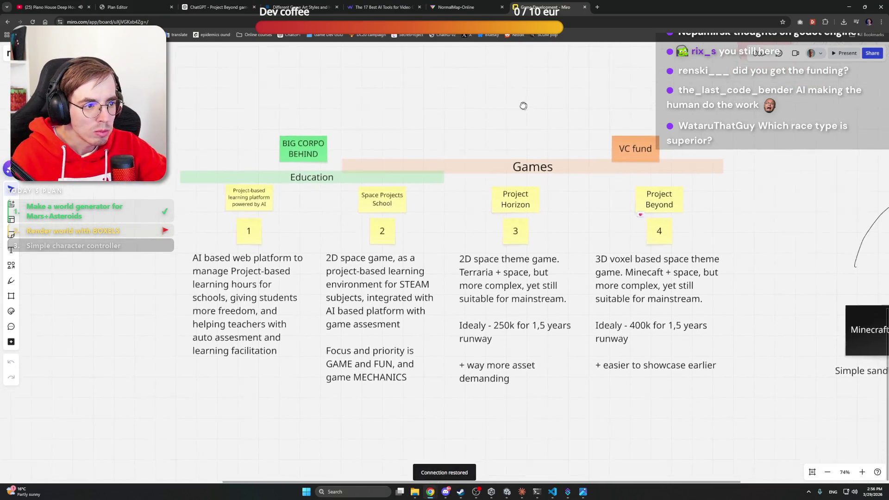
{"action": "left_click", "coordinate": [641, 326]}
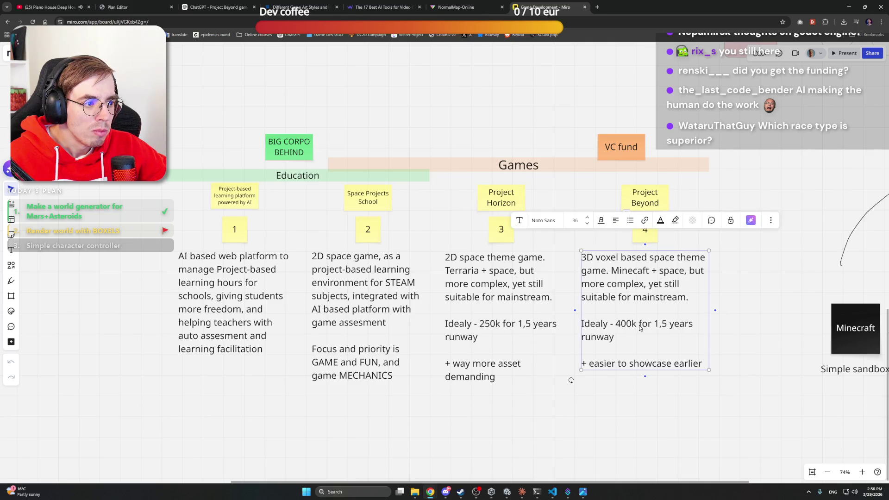
{"action": "left_click", "coordinate": [631, 324]}
{"action": "key", "text": "ctrl+shift+Left"}
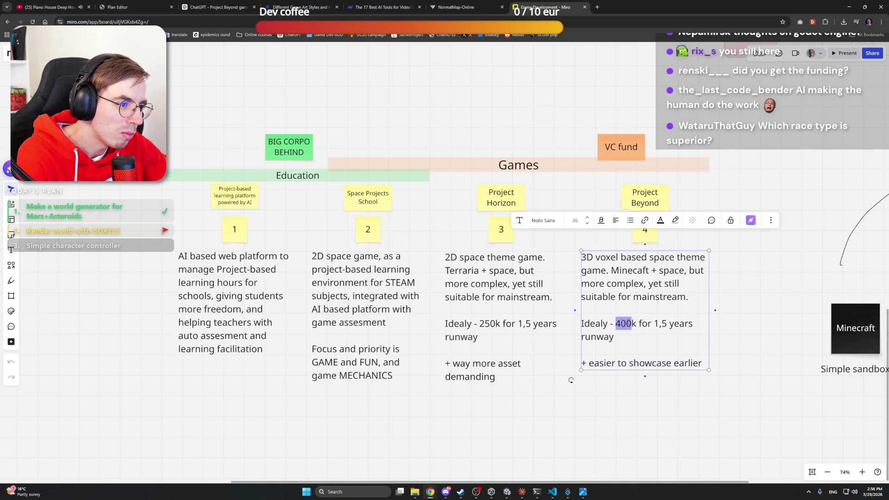
{"action": "type", "text": "500"}
{"action": "left_click", "coordinate": [739, 323]}
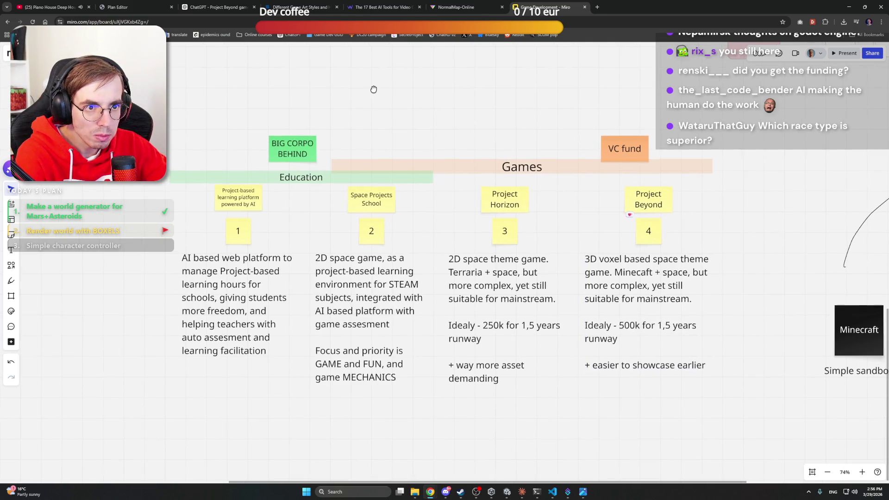
Rename the Space Projects School note to Sparkonauts and the learning-platform note to Questclass
{"action": "left_click_drag", "start_coordinate": [370, 89], "coordinate": [375, 91]}
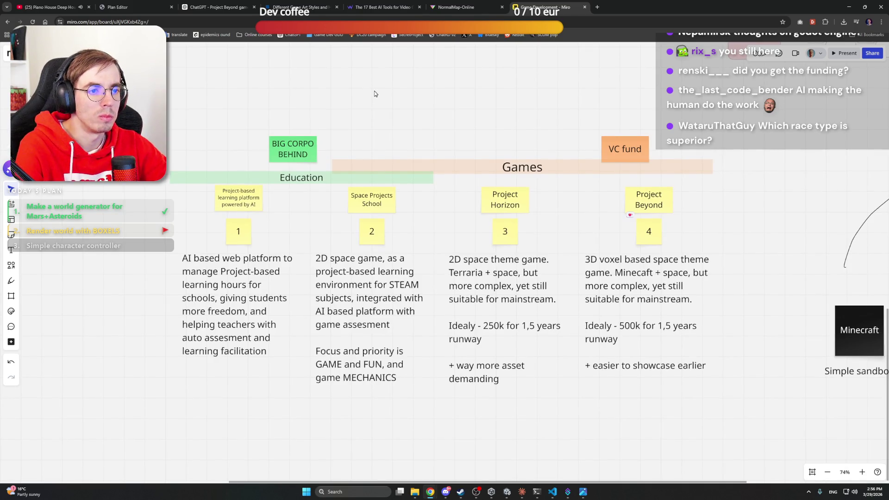
{"action": "double_click", "coordinate": [382, 203]}
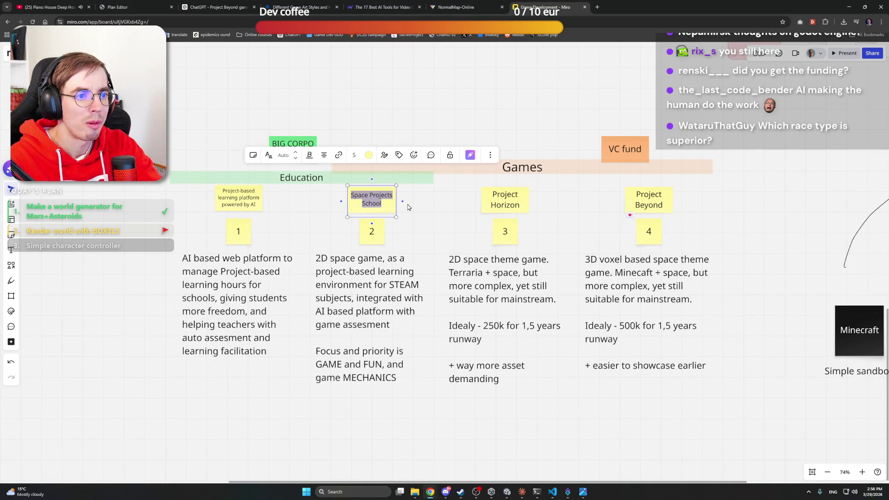
{"action": "type", "text": "Sparkonauts"}
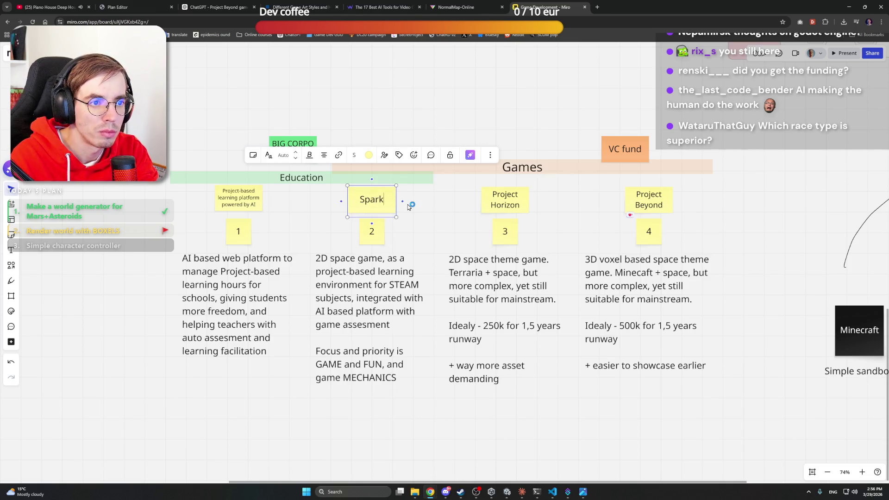
{"action": "left_click", "coordinate": [254, 204]}
{"action": "left_click", "coordinate": [254, 203]}
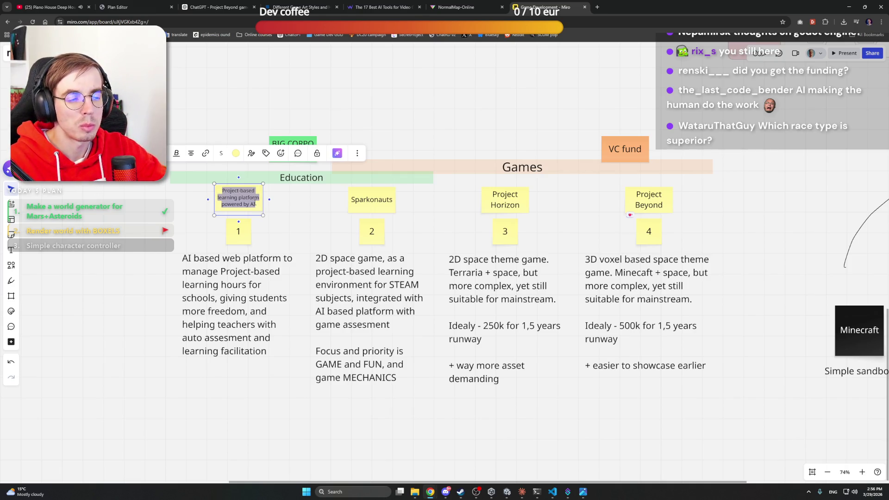
{"action": "type", "text": "Quest"}
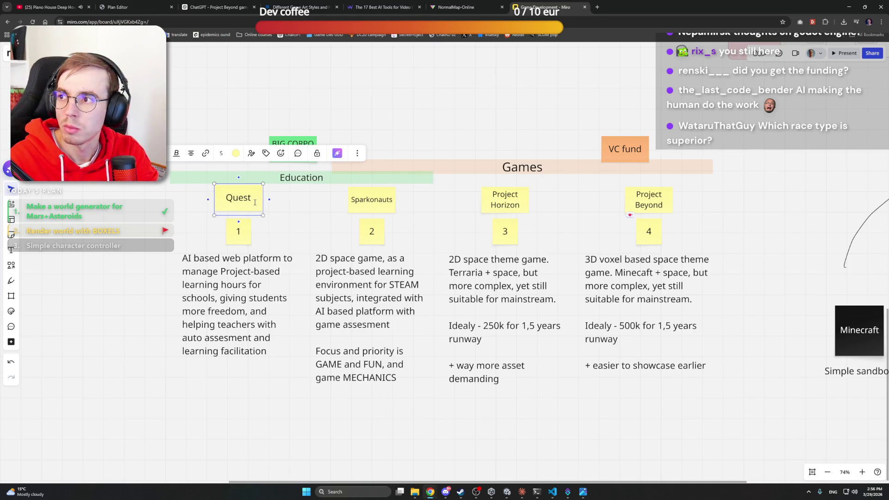
{"action": "type", "text": "class"}
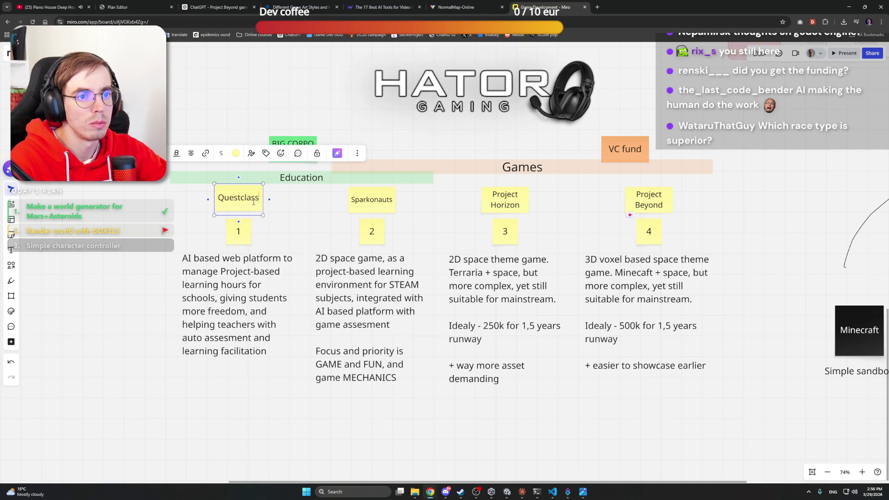
{"action": "left_click", "coordinate": [504, 199]}
{"action": "left_click", "coordinate": [603, 190]}
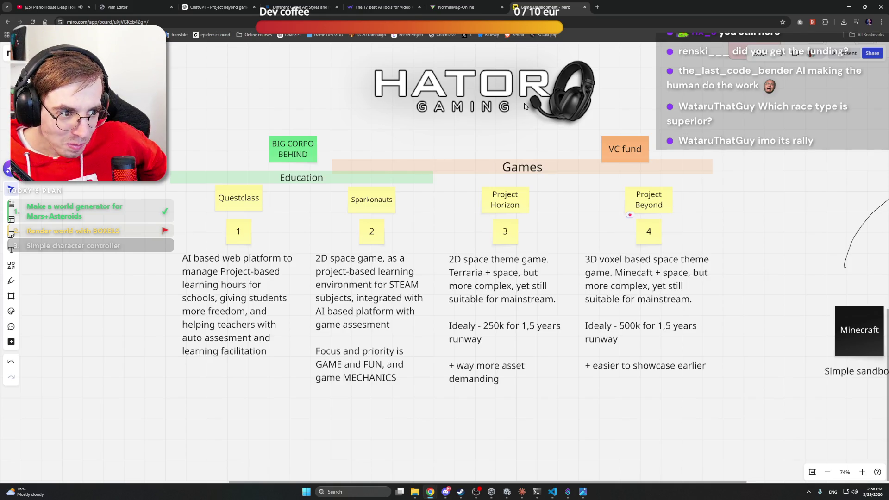
Replace 250k with 350k in Project Horizon's note text
{"action": "double_click", "coordinate": [493, 325]}
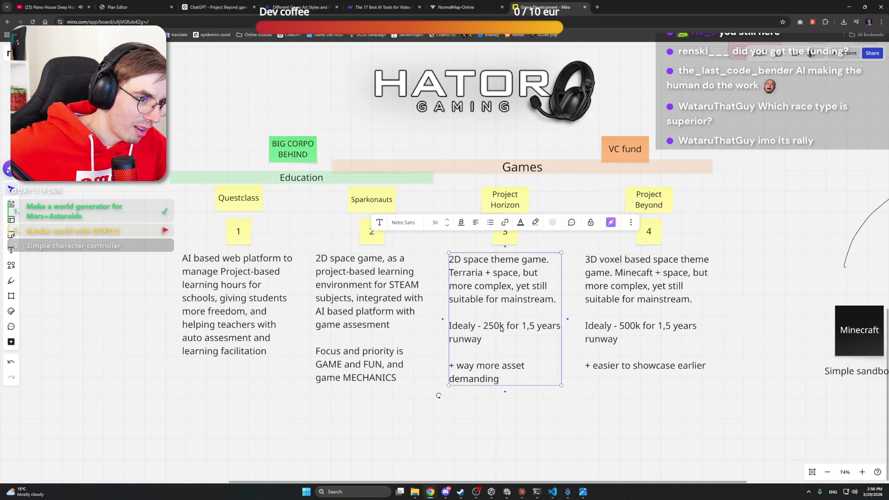
{"action": "type", "text": "6k"}
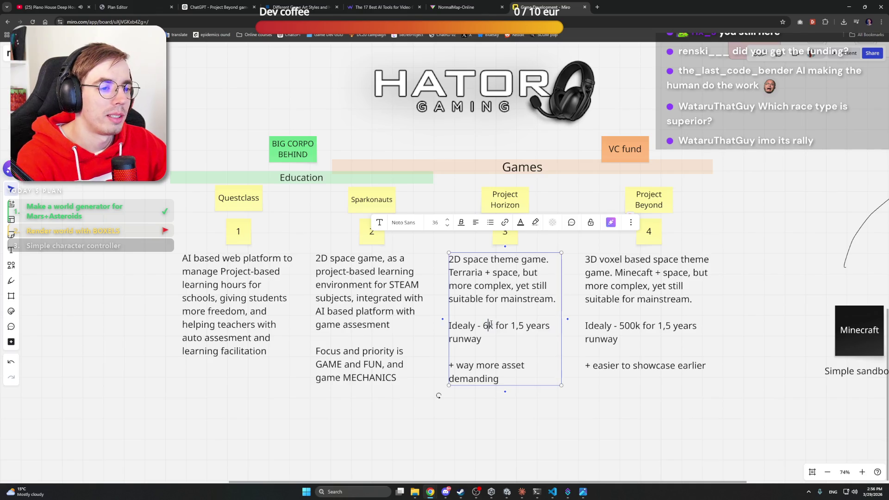
{"action": "type", "text": "350k"}
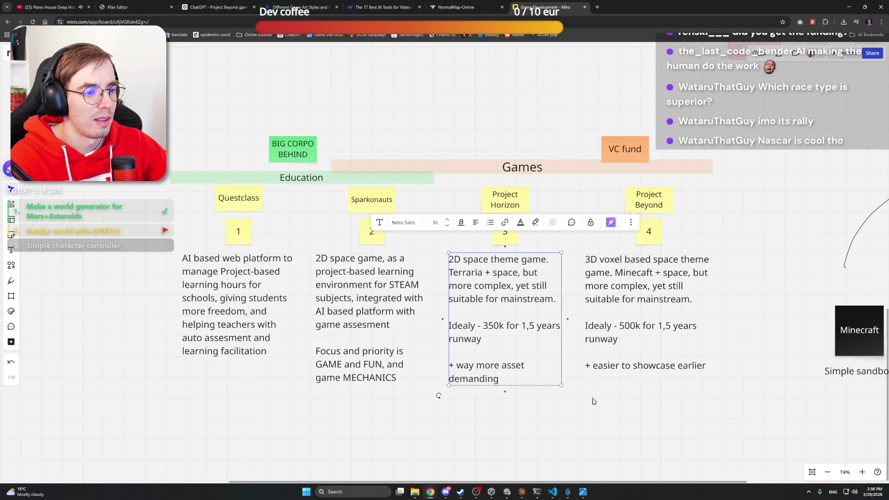
{"action": "left_click", "coordinate": [593, 404]}
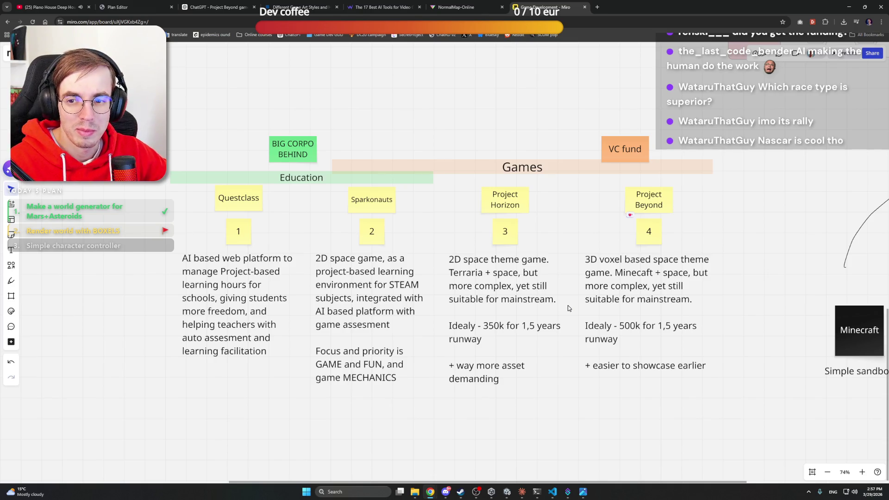
With the red pen, handwrite 500 under Project Beyond and undo the stray stroke
{"action": "scroll", "coordinate": [355, 194], "scroll_direction": "up", "scroll_amount": 1}
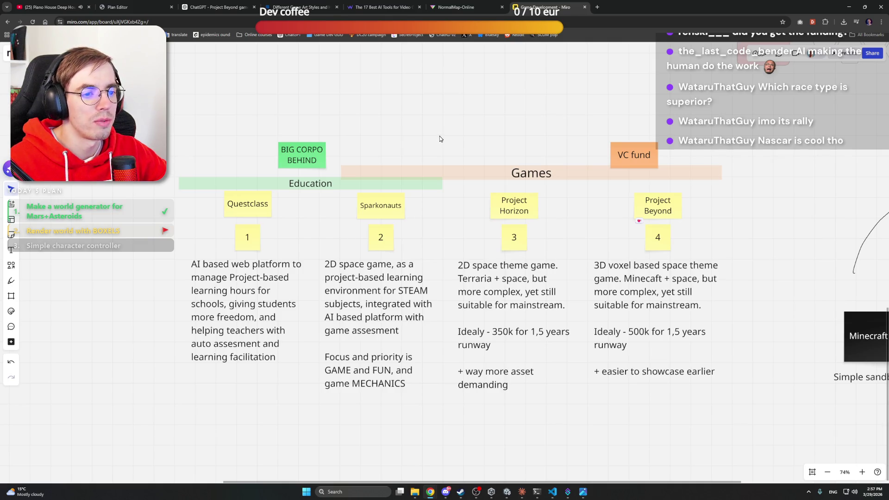
{"action": "left_click", "coordinate": [12, 280]}
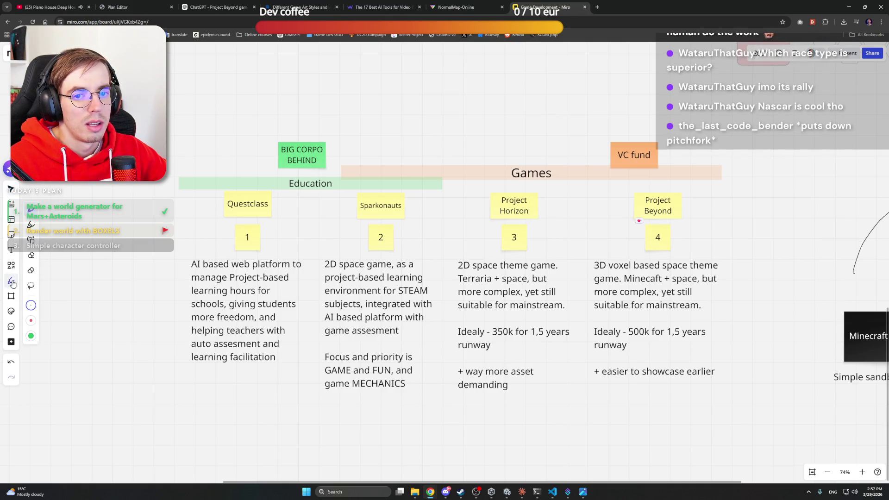
{"action": "left_click", "coordinate": [31, 320]}
{"action": "scroll", "coordinate": [471, 348], "scroll_direction": "down", "scroll_amount": 2}
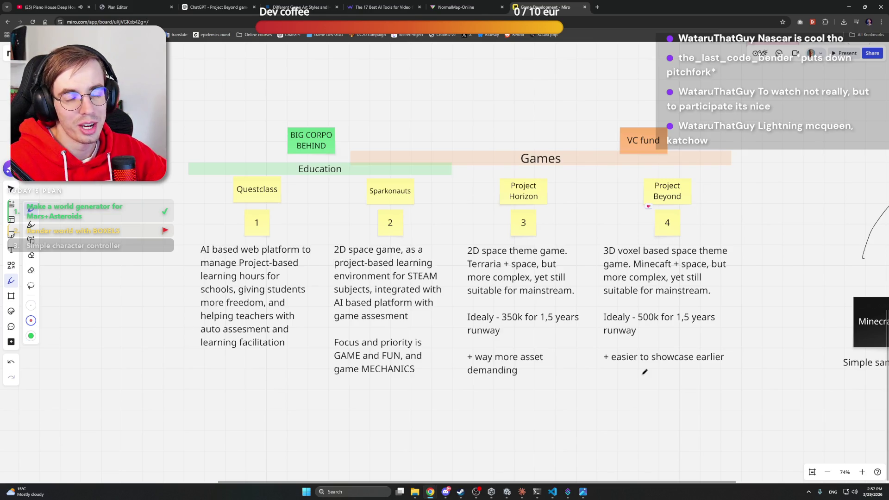
{"action": "mouse_move", "coordinate": [662, 377]}
{"action": "left_mouse_down"}
{"action": "mouse_move", "coordinate": [638, 375]}
{"action": "mouse_move", "coordinate": [621, 403]}
{"action": "left_mouse_up"}
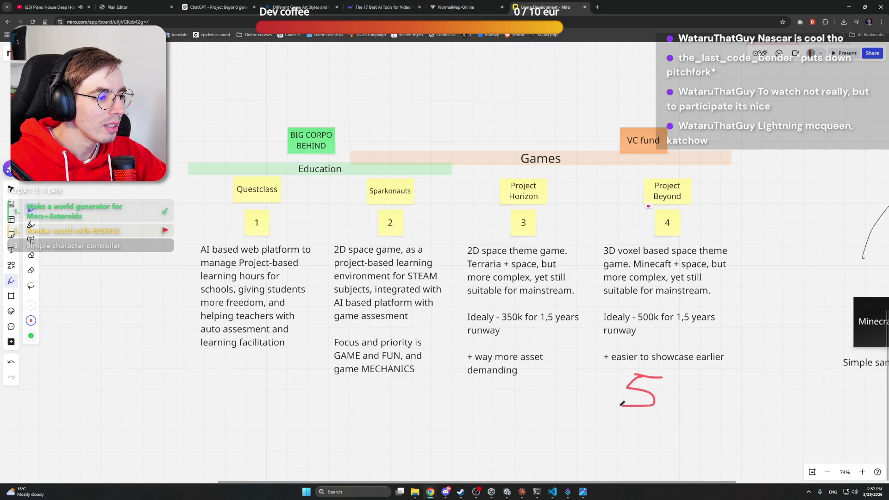
{"action": "mouse_move", "coordinate": [689, 380]}
{"action": "left_mouse_down"}
{"action": "mouse_move", "coordinate": [694, 390]}
{"action": "mouse_move", "coordinate": [728, 391]}
{"action": "mouse_move", "coordinate": [739, 403]}
{"action": "left_mouse_up"}
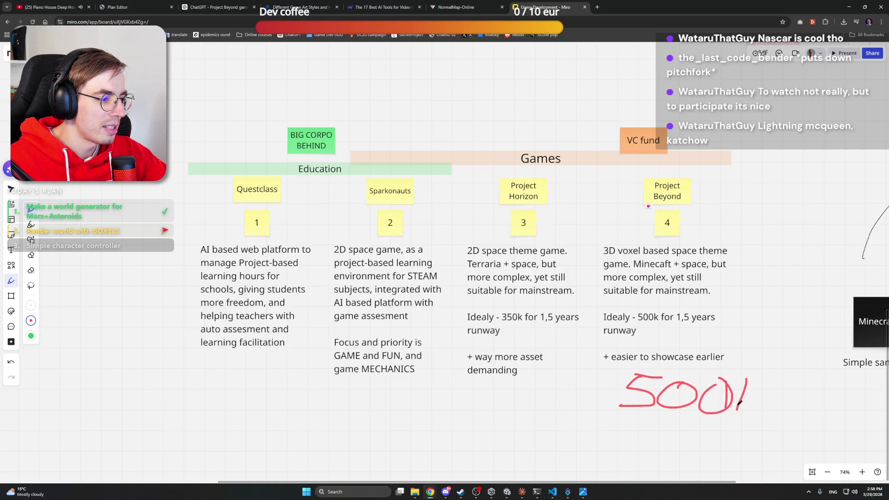
{"action": "key", "text": "ctrl+z"}
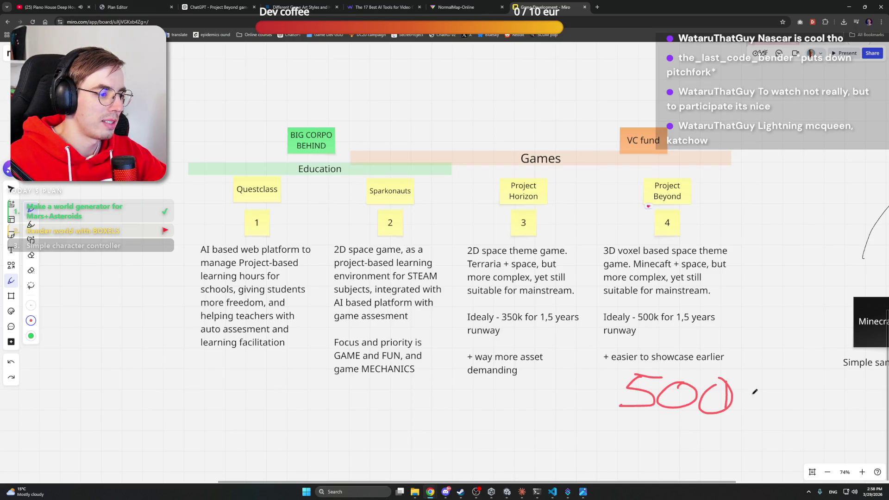
Reposition the handwritten 500 further left and adjust the top stroke of the 5
{"action": "left_click_drag", "start_coordinate": [733, 376], "coordinate": [692, 355]}
{"action": "key", "text": "v"}
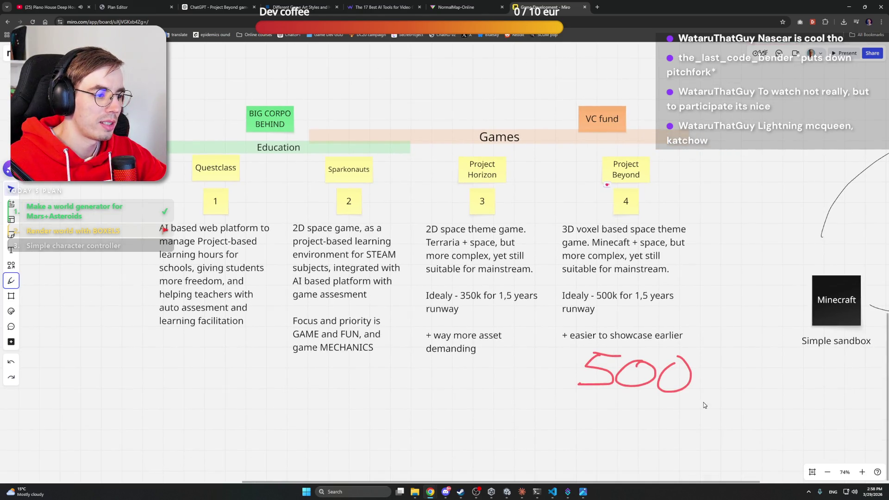
{"action": "left_click", "coordinate": [627, 368]}
{"action": "left_click_drag", "start_coordinate": [626, 369], "coordinate": [596, 369]}
{"action": "left_click", "coordinate": [706, 375]}
{"action": "left_click_drag", "start_coordinate": [686, 403], "coordinate": [579, 354]}
{"action": "left_click", "coordinate": [606, 353]}
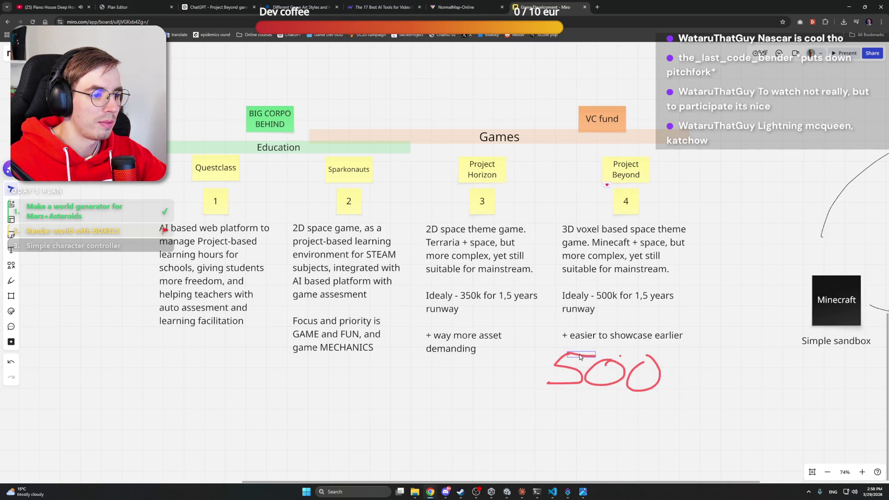
{"action": "left_click", "coordinate": [618, 347]}
Add a red K after the figure so it reads 500K
{"action": "left_click", "coordinate": [15, 281]}
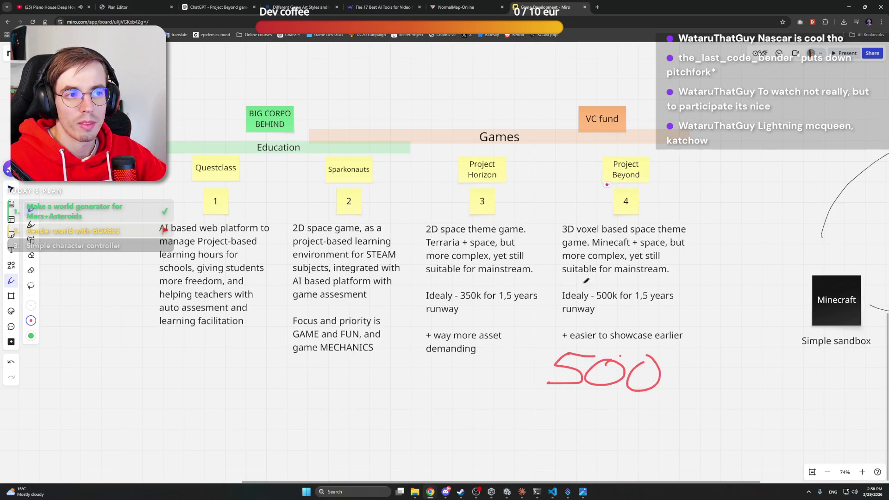
{"action": "left_click_drag", "start_coordinate": [716, 293], "coordinate": [742, 300]}
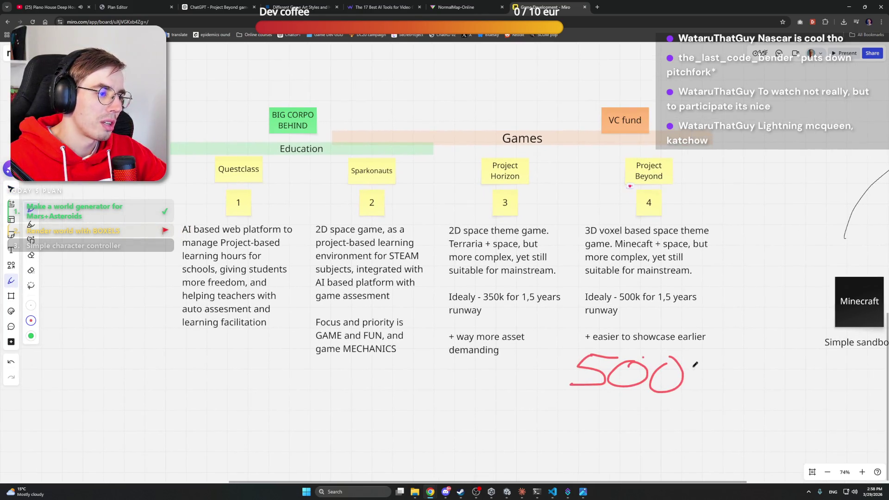
{"action": "mouse_move", "coordinate": [690, 362]}
{"action": "left_mouse_down"}
{"action": "mouse_move", "coordinate": [690, 391]}
{"action": "mouse_move", "coordinate": [692, 378]}
{"action": "mouse_move", "coordinate": [714, 395]}
{"action": "left_mouse_up"}
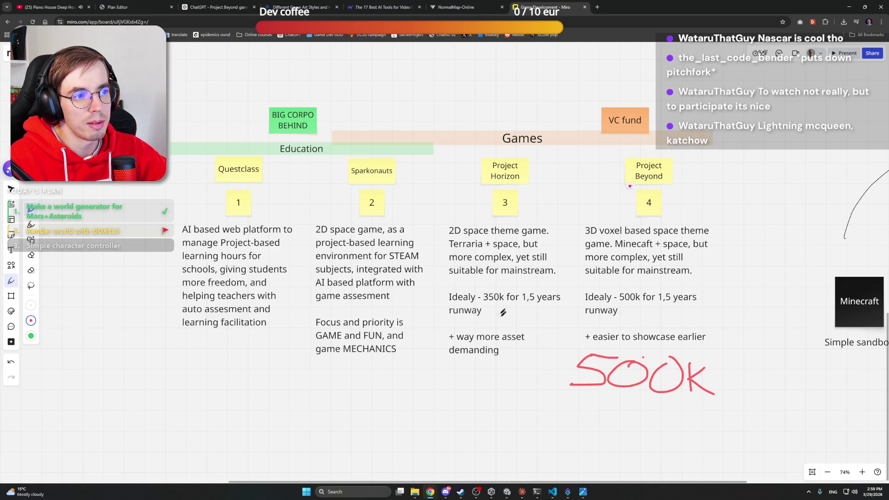
Circle Project Beyond, underline Sparkonauts, write 350k under Sparkonauts and Horizon, and start Questclass's figure
{"action": "mouse_move", "coordinate": [468, 373]}
{"action": "left_mouse_down"}
{"action": "mouse_move", "coordinate": [517, 374]}
{"action": "mouse_move", "coordinate": [532, 390]}
{"action": "mouse_move", "coordinate": [490, 372]}
{"action": "left_mouse_up"}
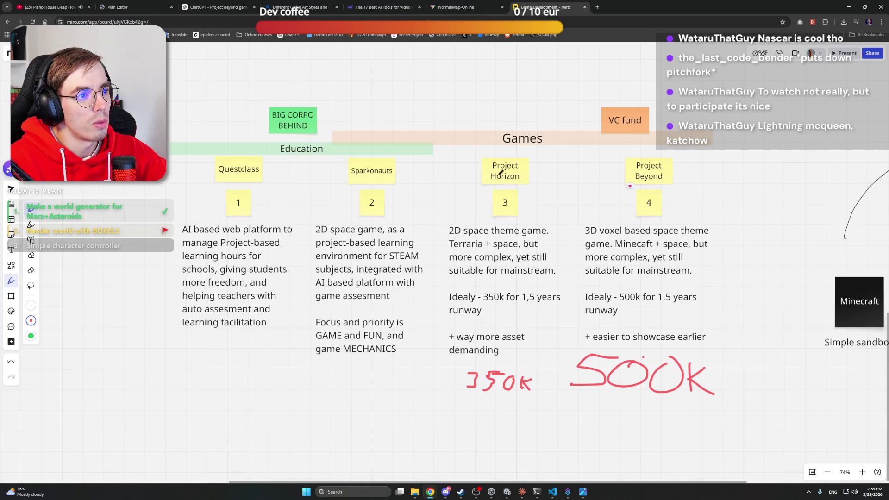
{"action": "mouse_move", "coordinate": [657, 156]}
{"action": "left_mouse_down"}
{"action": "mouse_move", "coordinate": [711, 187]}
{"action": "mouse_move", "coordinate": [703, 147]}
{"action": "left_mouse_up"}
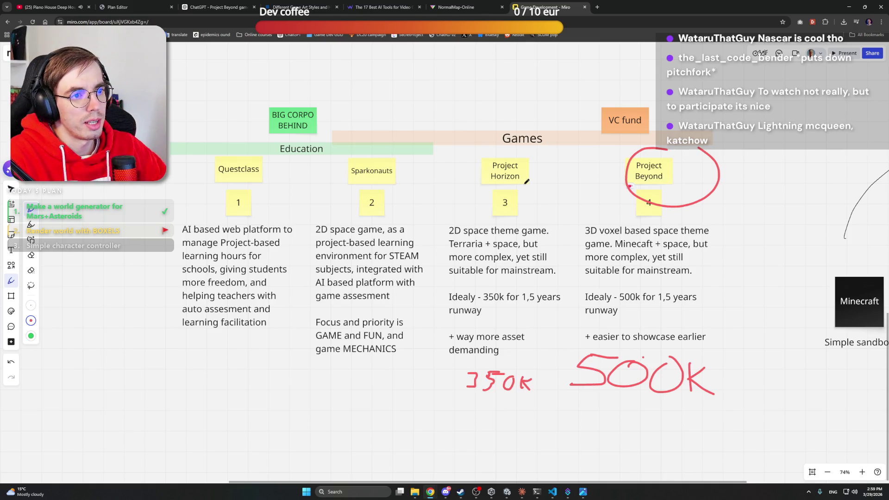
{"action": "left_click_drag", "start_coordinate": [350, 175], "coordinate": [425, 180]}
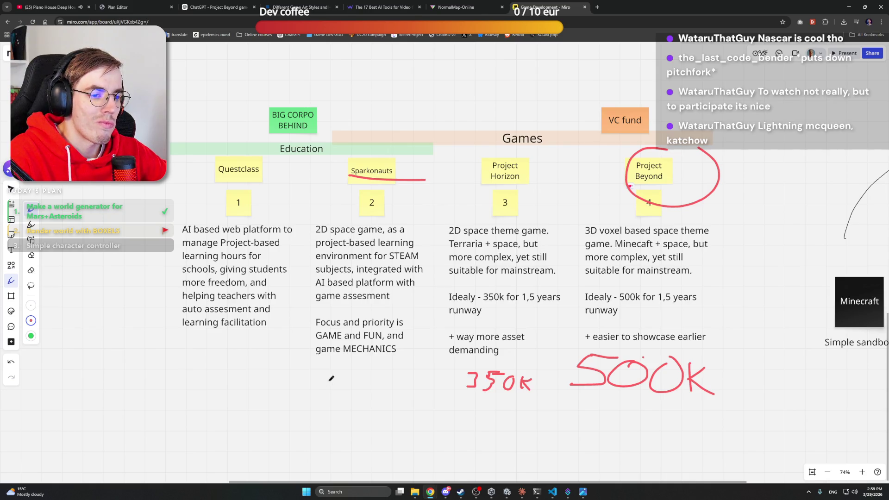
{"action": "mouse_move", "coordinate": [343, 368]}
{"action": "left_mouse_down"}
{"action": "mouse_move", "coordinate": [352, 377]}
{"action": "mouse_move", "coordinate": [332, 390]}
{"action": "left_mouse_up"}
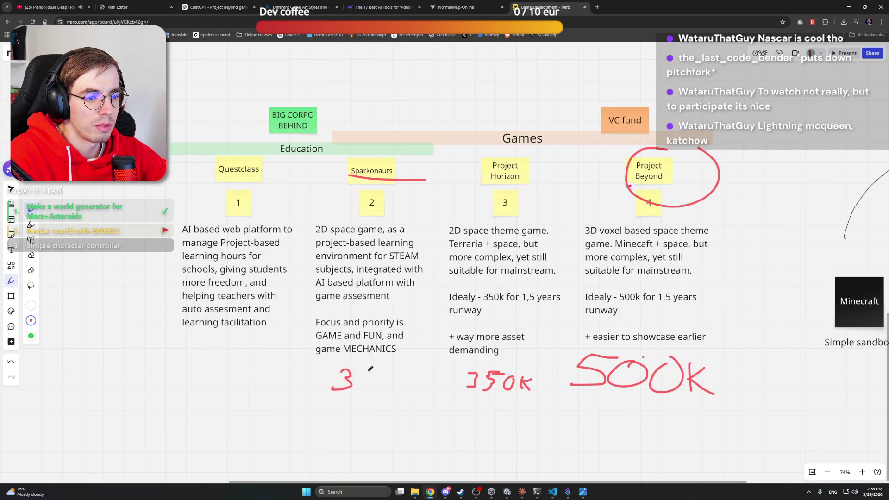
{"action": "mouse_move", "coordinate": [379, 369]}
{"action": "left_mouse_down"}
{"action": "mouse_move", "coordinate": [358, 387]}
{"action": "mouse_move", "coordinate": [408, 374]}
{"action": "mouse_move", "coordinate": [399, 389]}
{"action": "left_mouse_up"}
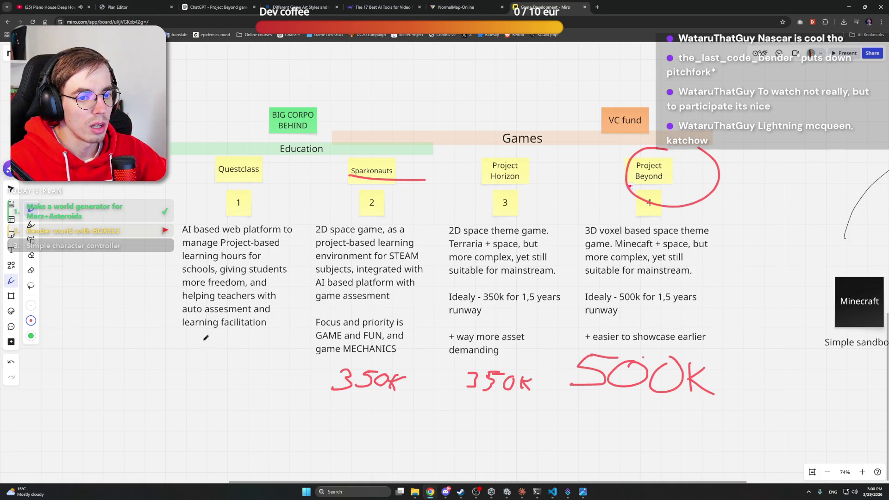
{"action": "mouse_move", "coordinate": [201, 341]}
{"action": "left_mouse_down"}
{"action": "mouse_move", "coordinate": [213, 352]}
{"action": "mouse_move", "coordinate": [237, 334]}
{"action": "mouse_move", "coordinate": [250, 353]}
{"action": "left_mouse_up"}
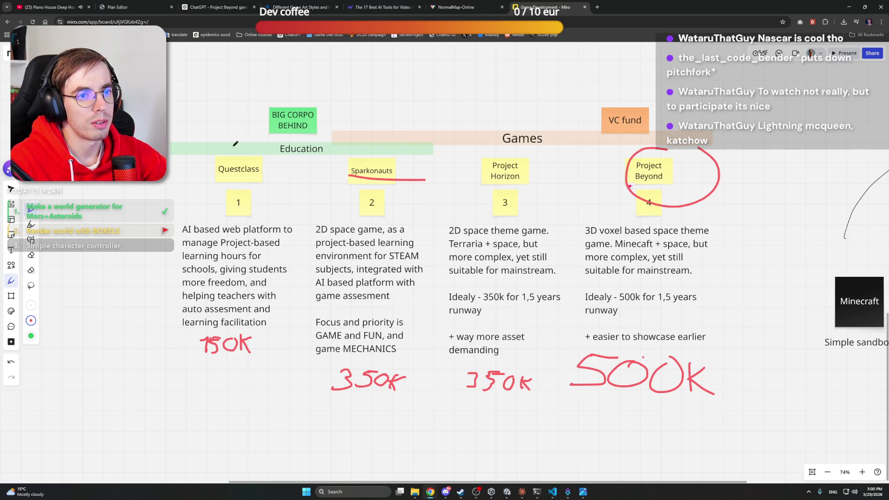
Undo the stray loop around Questclass and nudge the Sparkonauts underline slightly left
{"action": "mouse_move", "coordinate": [232, 146]}
{"action": "left_mouse_down"}
{"action": "mouse_move", "coordinate": [210, 369]}
{"action": "mouse_move", "coordinate": [219, 124]}
{"action": "left_mouse_up"}
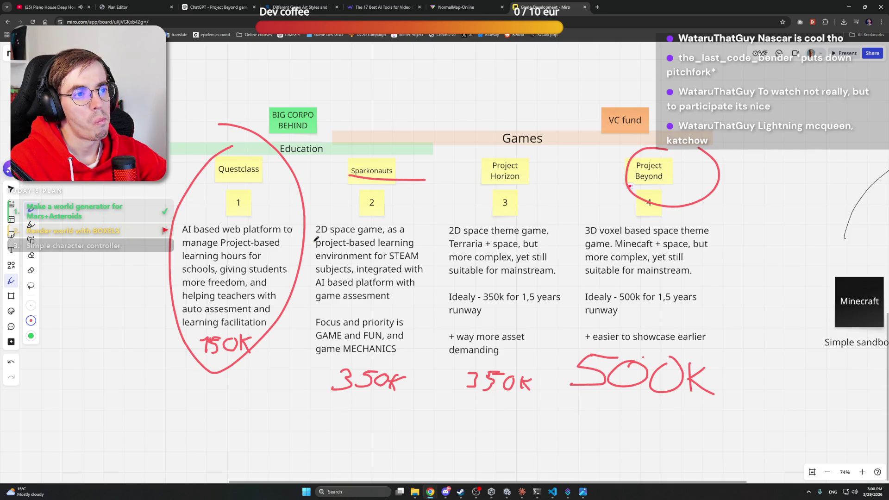
{"action": "key", "text": "ctrl+z"}
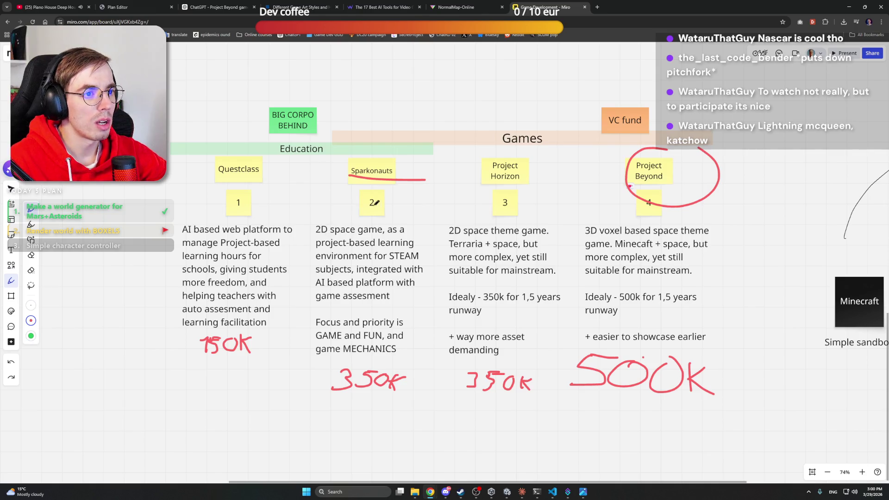
{"action": "key", "text": "v"}
{"action": "left_click", "coordinate": [407, 180]}
{"action": "left_click_drag", "start_coordinate": [406, 183], "coordinate": [396, 185]}
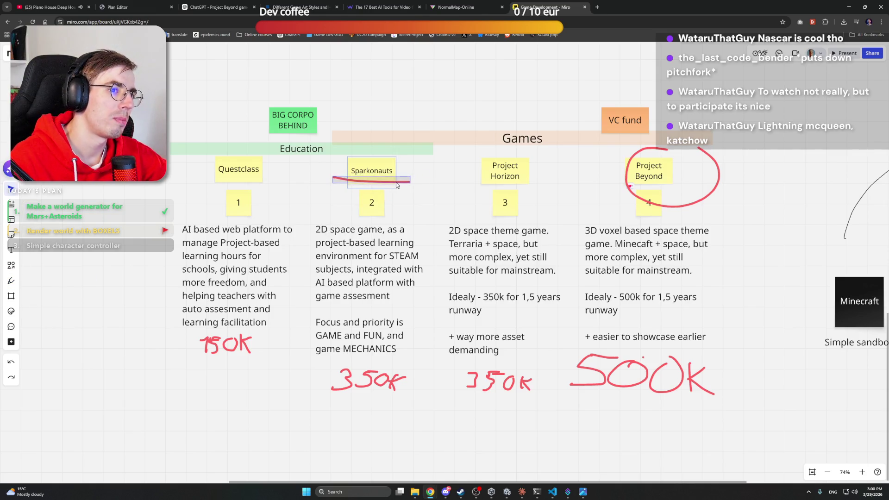
{"action": "left_click", "coordinate": [435, 181]}
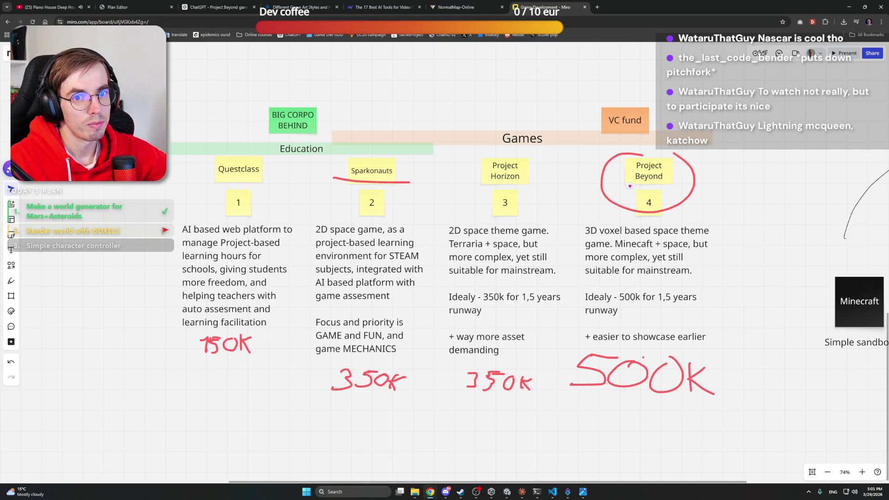
Draw red lines beneath 150K, the two 350k figures and 500K, extending the 500K line
{"action": "left_click", "coordinate": [11, 280]}
{"action": "scroll", "coordinate": [99, 338], "scroll_direction": "down", "scroll_amount": 2}
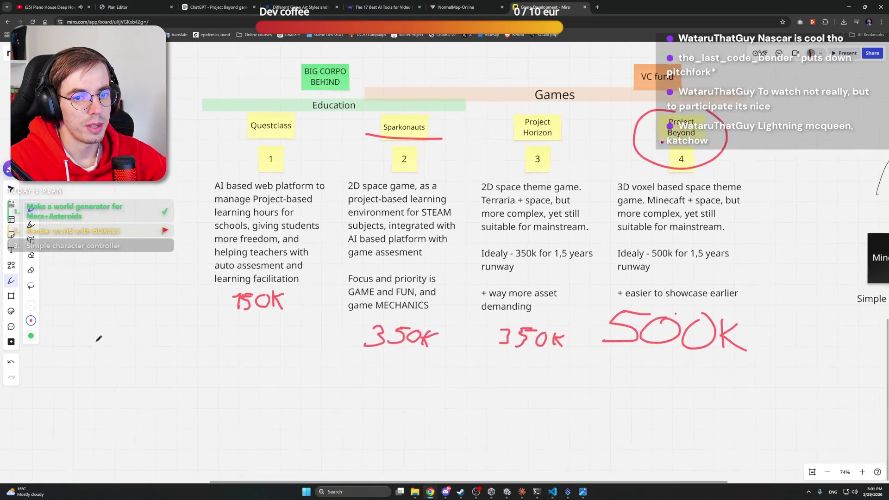
{"action": "left_click_drag", "start_coordinate": [232, 315], "coordinate": [299, 314]}
{"action": "left_click_drag", "start_coordinate": [356, 353], "coordinate": [486, 352]}
{"action": "left_click_drag", "start_coordinate": [501, 352], "coordinate": [620, 355]}
{"action": "left_click_drag", "start_coordinate": [607, 341], "coordinate": [777, 356]}
{"action": "mouse_move", "coordinate": [780, 296]}
{"action": "left_mouse_down"}
{"action": "mouse_move", "coordinate": [747, 306]}
{"action": "mouse_move", "coordinate": [745, 333]}
{"action": "mouse_move", "coordinate": [730, 336]}
{"action": "left_mouse_up"}
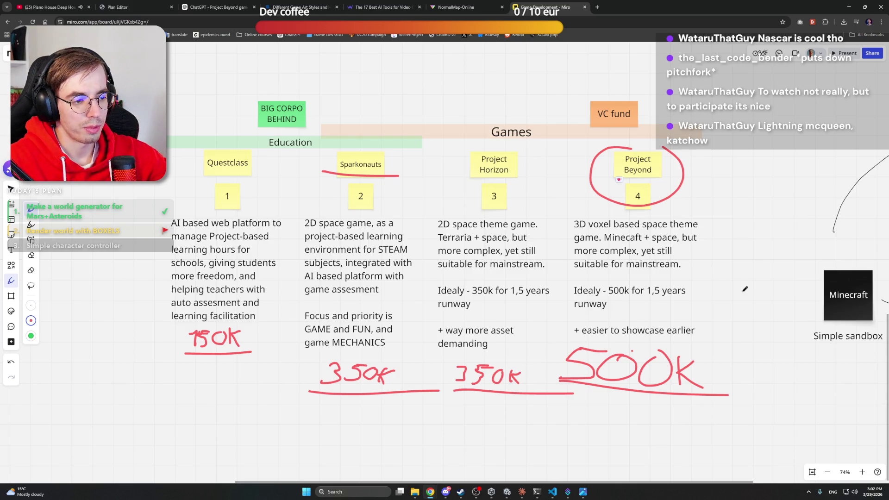
{"action": "scroll", "coordinate": [606, 254], "scroll_direction": "down", "scroll_amount": 3}
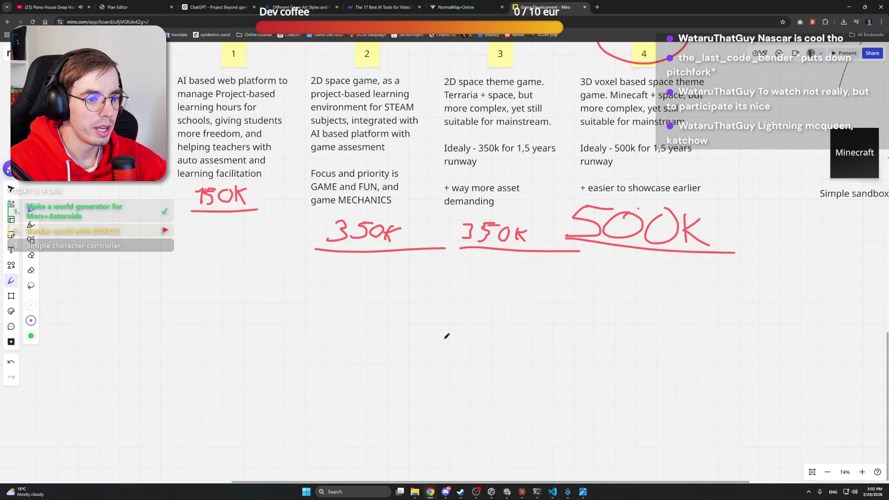
{"action": "scroll", "coordinate": [447, 336], "scroll_direction": "down", "scroll_amount": 1}
{"action": "left_click", "coordinate": [30, 335]}
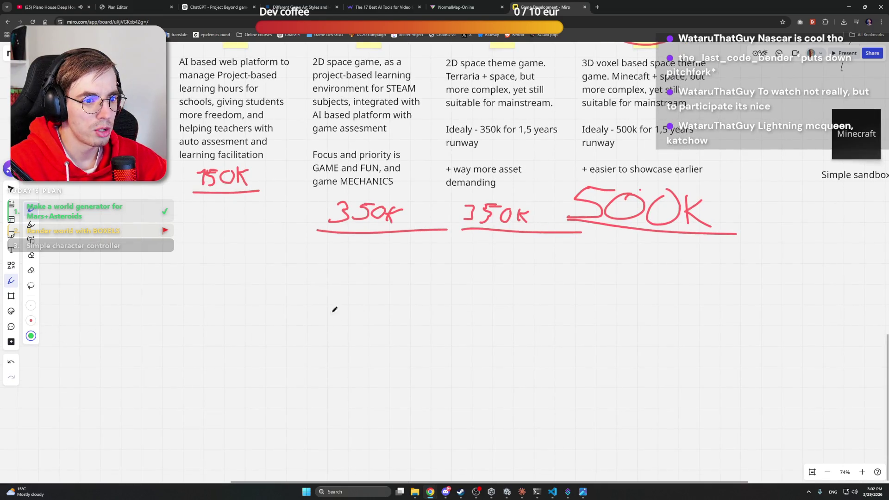
Draw a long green bar below the budgets, split it with a black line, and label it 'A.'
{"action": "mouse_move", "coordinate": [327, 303]}
{"action": "left_mouse_down"}
{"action": "mouse_move", "coordinate": [337, 325]}
{"action": "mouse_move", "coordinate": [599, 324]}
{"action": "mouse_move", "coordinate": [328, 300]}
{"action": "left_mouse_up"}
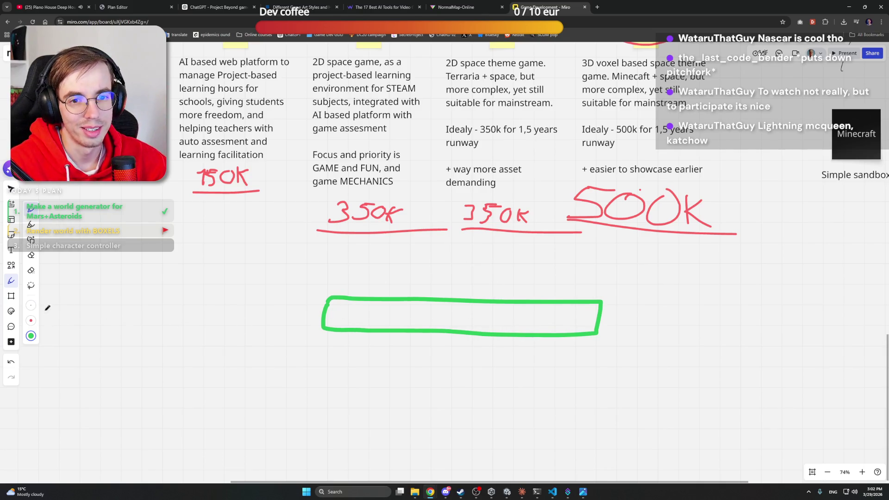
{"action": "left_click", "coordinate": [31, 306]}
{"action": "left_click_drag", "start_coordinate": [465, 301], "coordinate": [465, 331]}
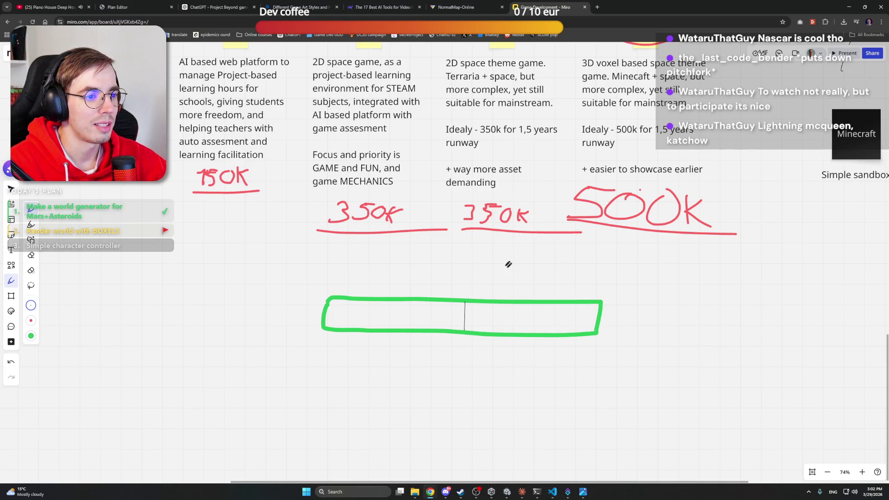
{"action": "left_click", "coordinate": [34, 306]}
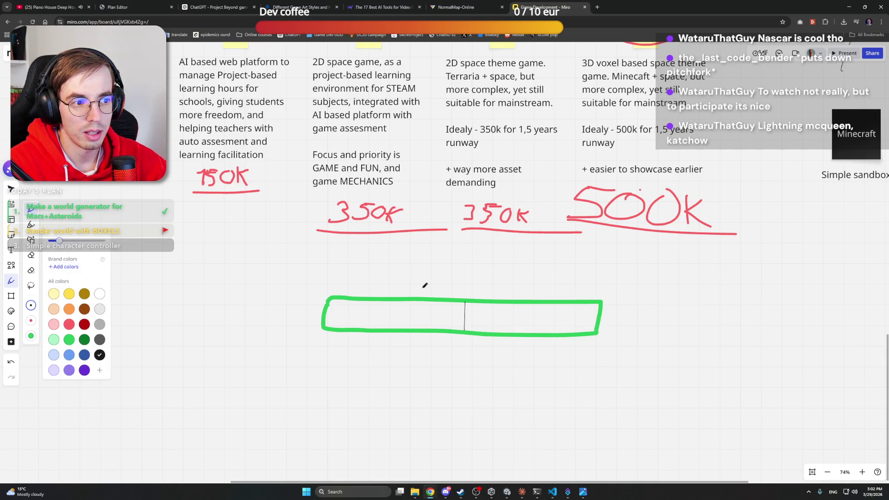
{"action": "left_click_drag", "start_coordinate": [423, 283], "coordinate": [406, 283]}
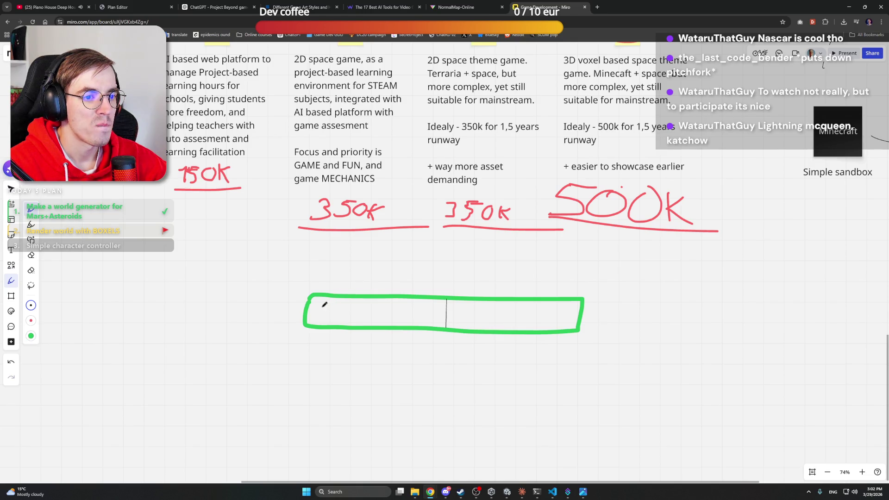
{"action": "left_click_drag", "start_coordinate": [349, 282], "coordinate": [355, 278]}
{"action": "left_click", "coordinate": [364, 281]}
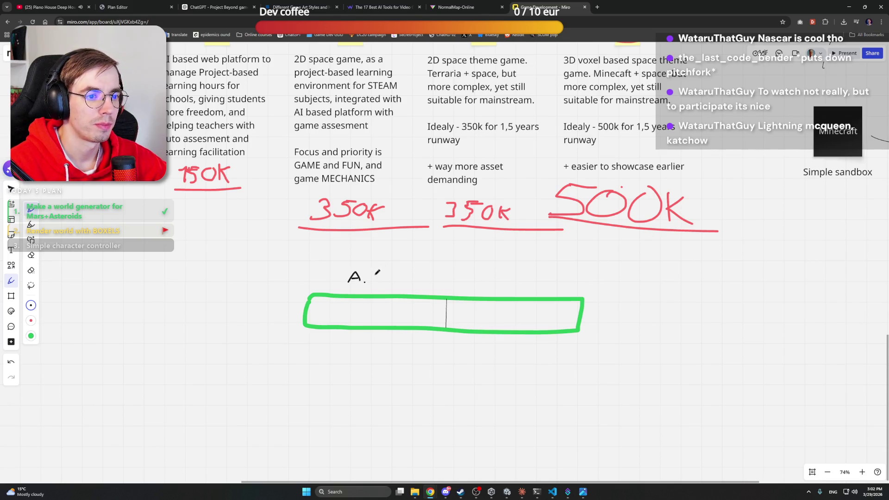
Add the text 'work for stability' beside A. and shift that label slightly left
{"action": "left_click", "coordinate": [11, 250]}
{"action": "left_click", "coordinate": [369, 279]}
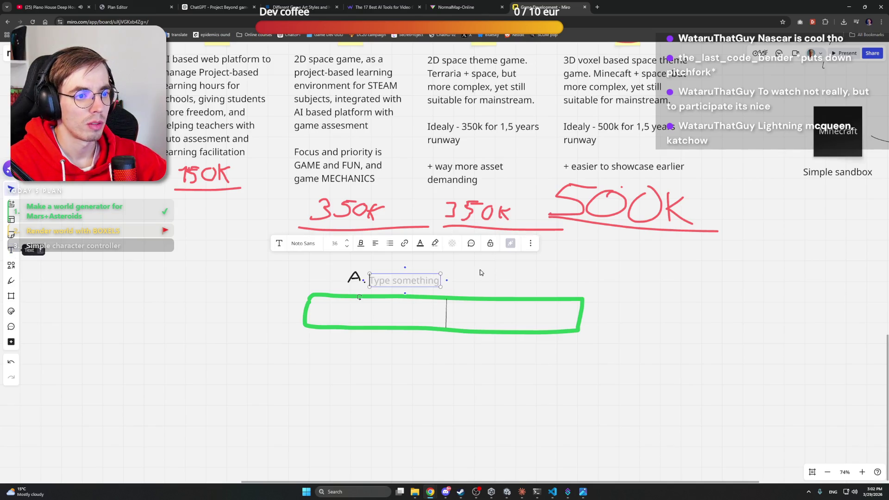
{"action": "type", "text": "workd"}
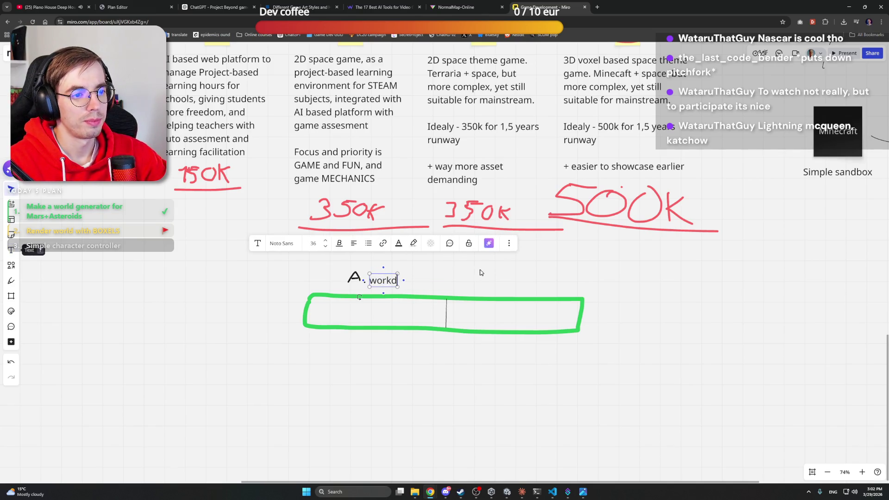
{"action": "key", "text": "BackSpace"}
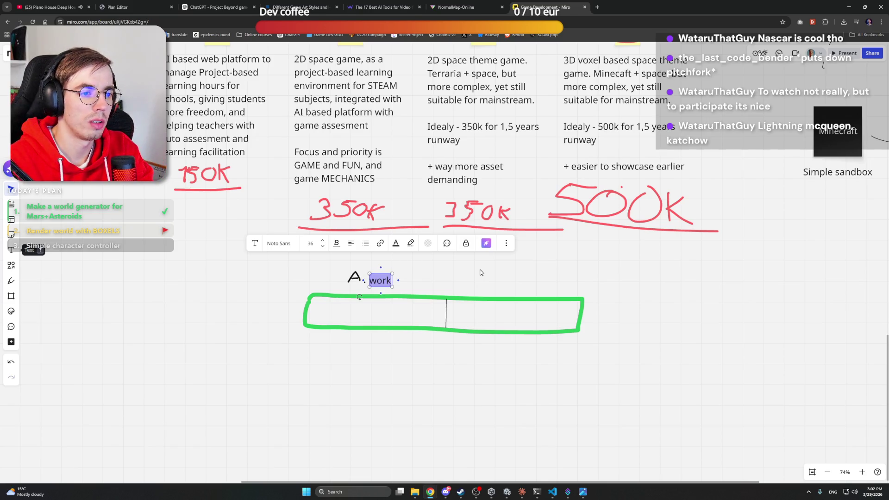
{"action": "type", "text": "for stability"}
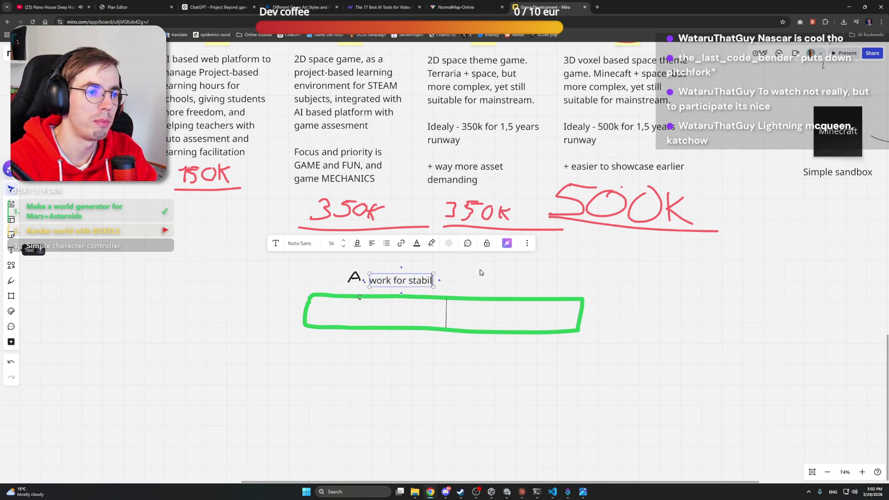
{"action": "left_click", "coordinate": [450, 264]}
{"action": "left_click_drag", "start_coordinate": [458, 259], "coordinate": [332, 291]}
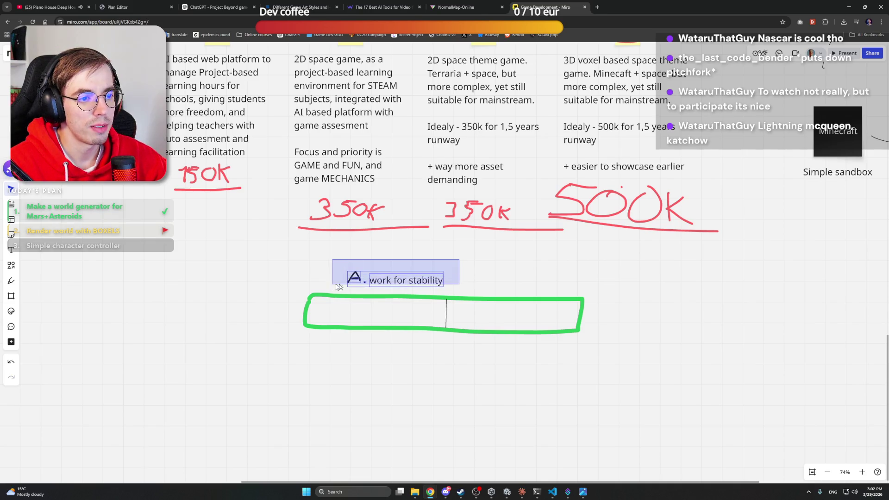
{"action": "left_click_drag", "start_coordinate": [393, 281], "coordinate": [377, 281]}
{"action": "left_click", "coordinate": [506, 272]}
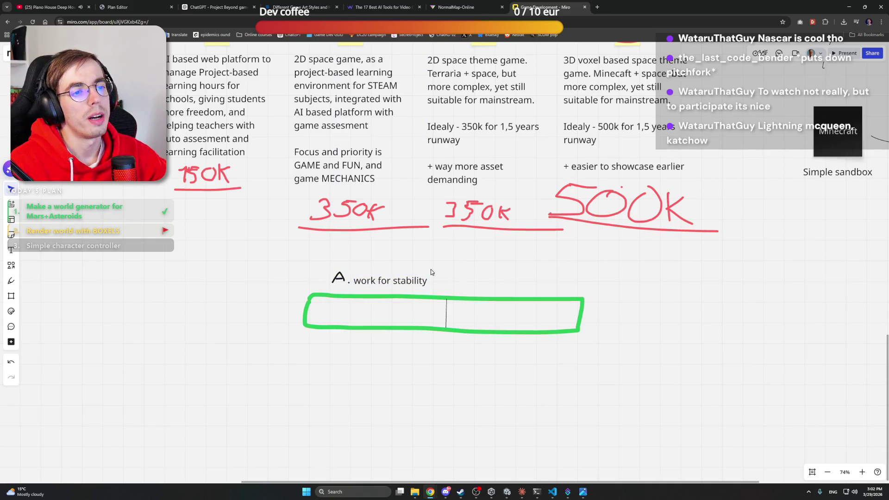
{"action": "scroll", "coordinate": [463, 341], "scroll_direction": "up", "scroll_amount": 5}
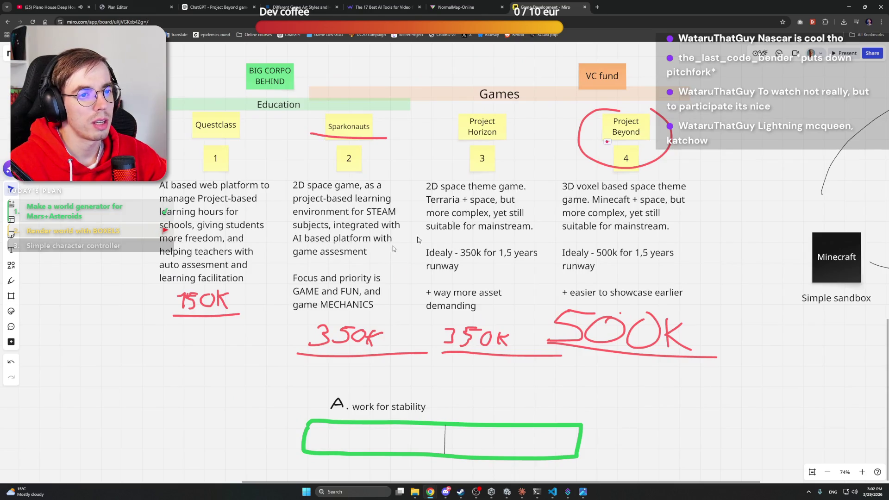
{"action": "scroll", "coordinate": [465, 277], "scroll_direction": "down", "scroll_amount": 3}
{"action": "scroll", "coordinate": [466, 276], "scroll_direction": "down", "scroll_amount": 1}
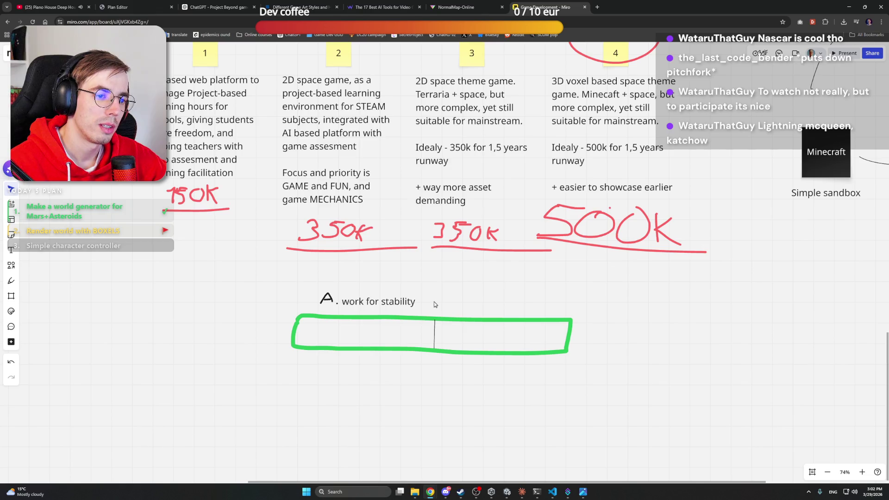
Draw a handwritten B with the pen to the right of option A
{"action": "left_click", "coordinate": [434, 289]}
{"action": "key", "text": "p"}
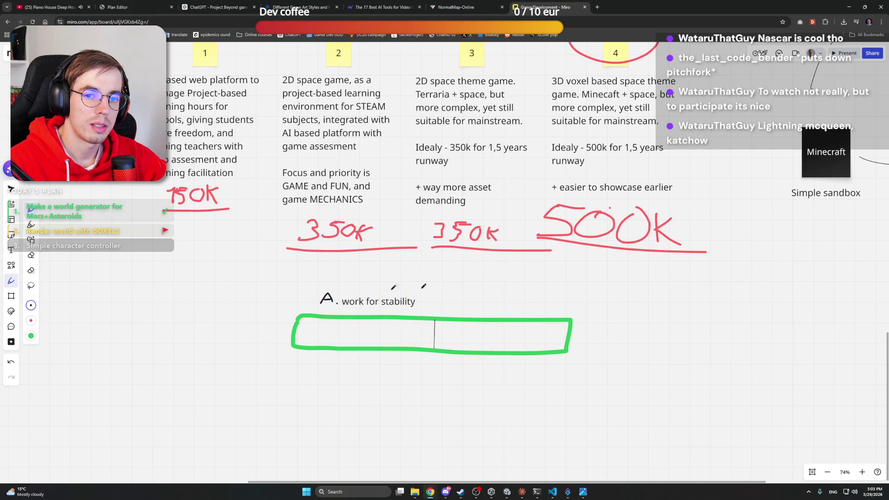
{"action": "mouse_move", "coordinate": [455, 294]}
{"action": "left_mouse_down"}
{"action": "mouse_move", "coordinate": [458, 303]}
{"action": "mouse_move", "coordinate": [444, 303]}
{"action": "mouse_move", "coordinate": [532, 303]}
{"action": "left_mouse_up"}
{"action": "key", "text": "v"}
Place a copy of the text beside B and change it to 'build prototype'
{"action": "left_click", "coordinate": [410, 303]}
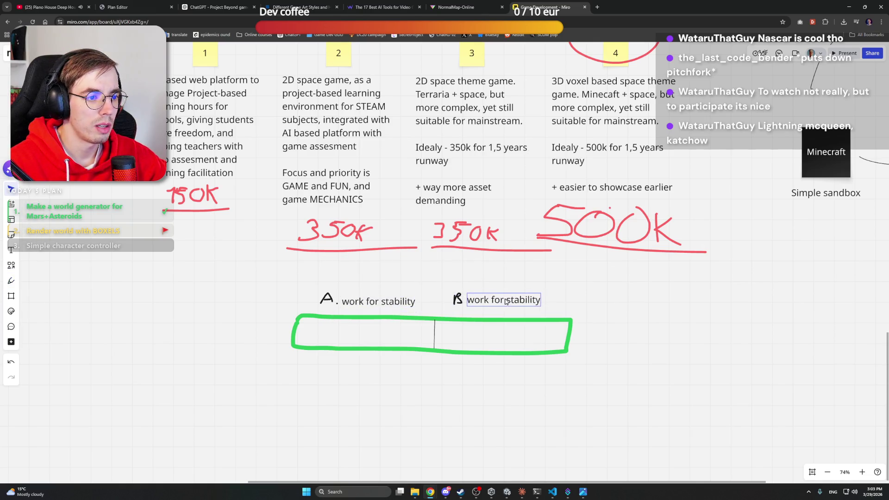
{"action": "key", "text": "ctrl+a"}
{"action": "type", "text": "buil"}
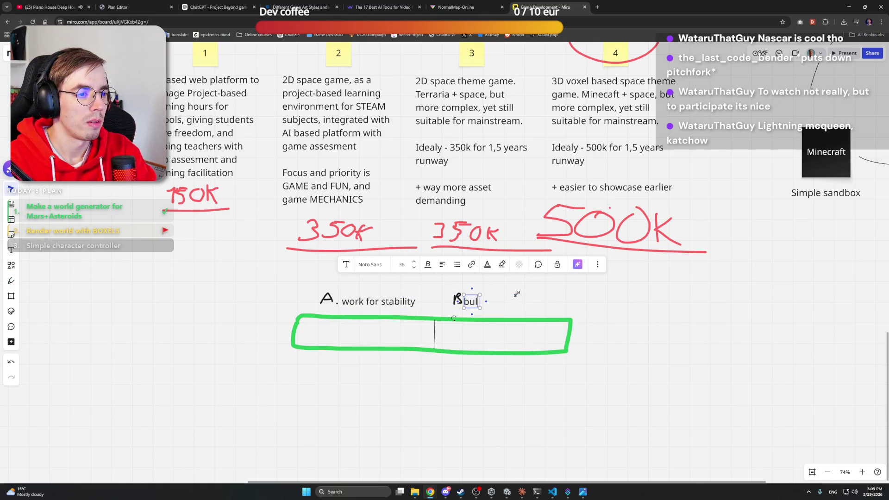
{"action": "type", "text": "d pro"}
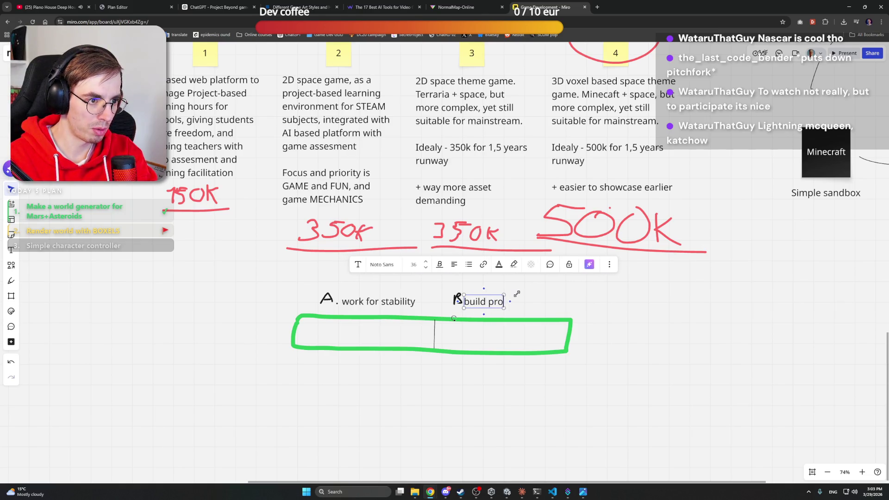
{"action": "type", "text": "toyt"}
{"action": "key", "text": "BackSpace"}
{"action": "key", "text": "BackSpace"}
{"action": "type", "text": "type"}
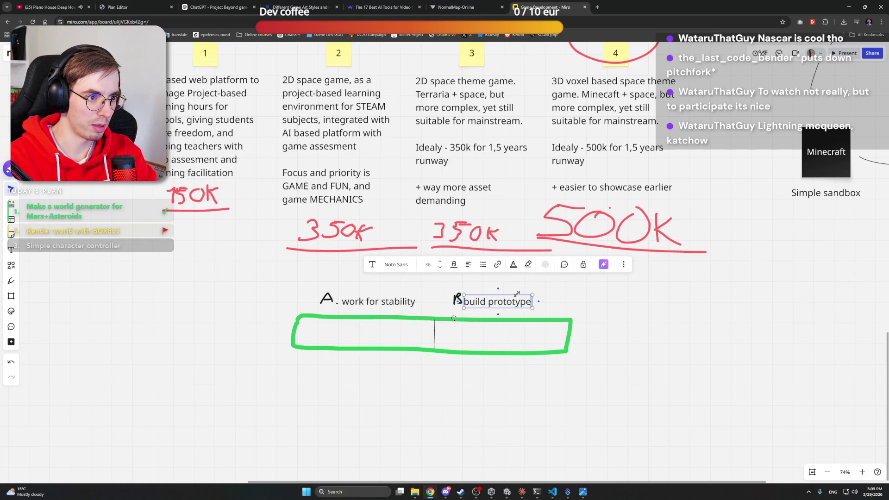
{"action": "left_click_drag", "start_coordinate": [456, 302], "coordinate": [464, 301]}
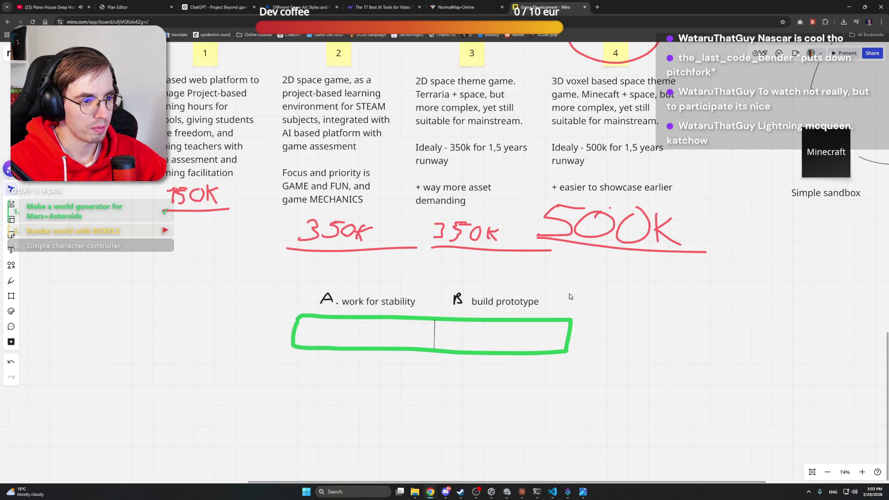
{"action": "scroll", "coordinate": [639, 305], "scroll_direction": "up", "scroll_amount": 5}
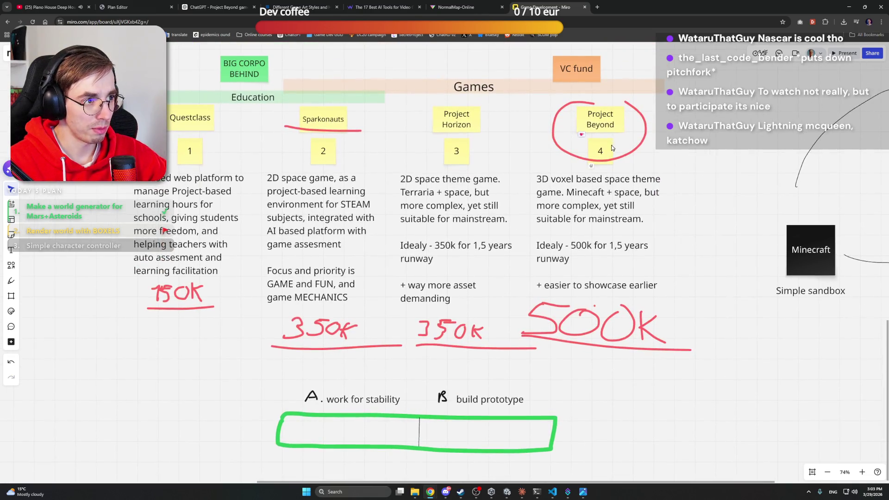
{"action": "scroll", "coordinate": [651, 139], "scroll_direction": "up", "scroll_amount": 1}
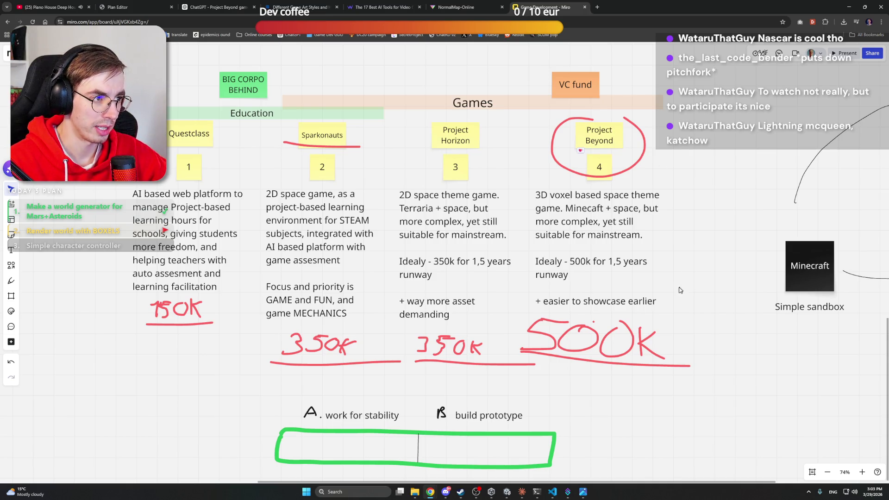
{"action": "scroll", "coordinate": [690, 232], "scroll_direction": "down", "scroll_amount": 6}
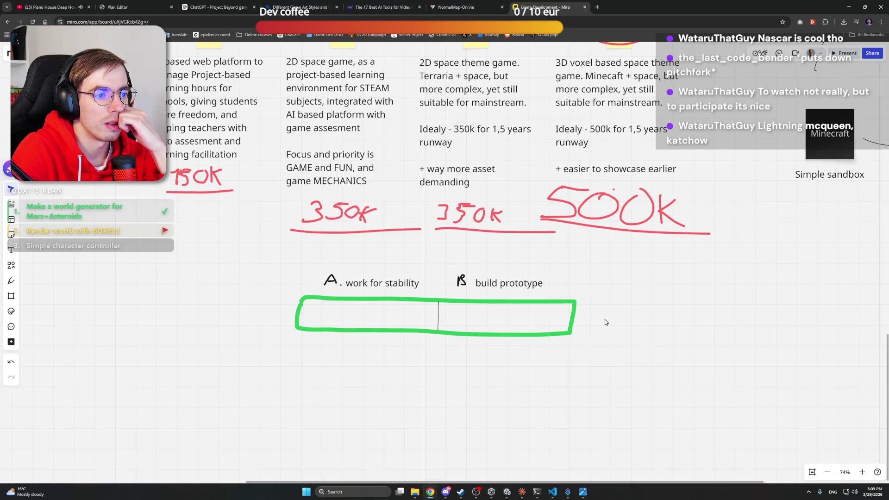
Handwrite '30K.' below the green bar and draw an arrow from it into option A
{"action": "left_click", "coordinate": [11, 280]}
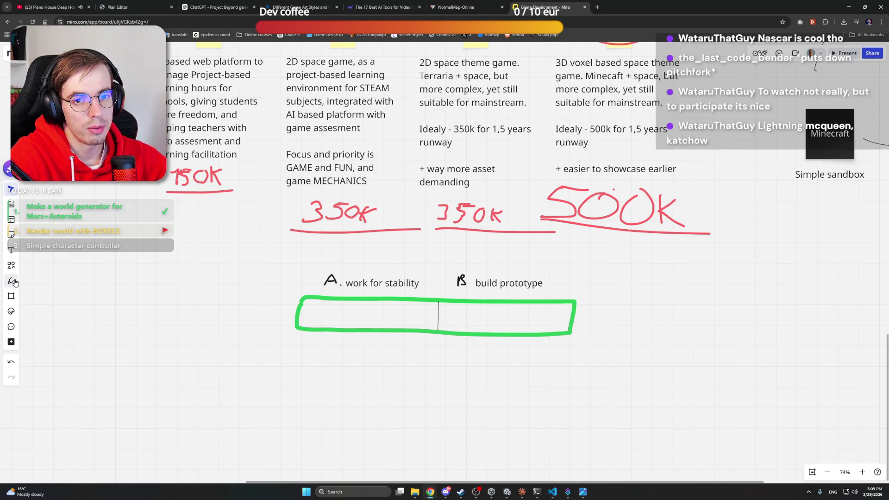
{"action": "mouse_move", "coordinate": [476, 358]}
{"action": "left_mouse_down"}
{"action": "mouse_move", "coordinate": [485, 364]}
{"action": "mouse_move", "coordinate": [457, 378]}
{"action": "mouse_move", "coordinate": [491, 360]}
{"action": "left_mouse_up"}
{"action": "left_click_drag", "start_coordinate": [517, 360], "coordinate": [514, 380]}
{"action": "mouse_move", "coordinate": [527, 361]}
{"action": "left_mouse_down"}
{"action": "mouse_move", "coordinate": [514, 370]}
{"action": "mouse_move", "coordinate": [533, 382]}
{"action": "left_mouse_up"}
{"action": "left_click", "coordinate": [538, 381]}
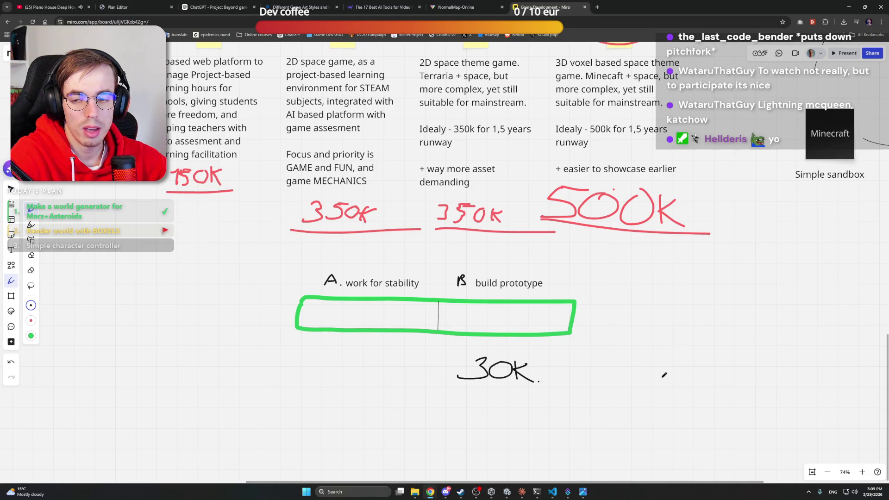
{"action": "scroll", "coordinate": [558, 343], "scroll_direction": "down", "scroll_amount": 2}
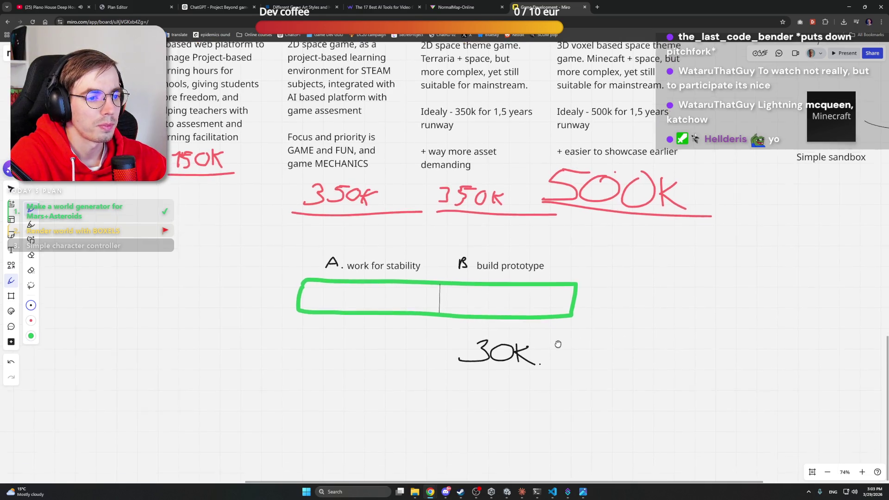
{"action": "scroll", "coordinate": [558, 344], "scroll_direction": "down", "scroll_amount": 2}
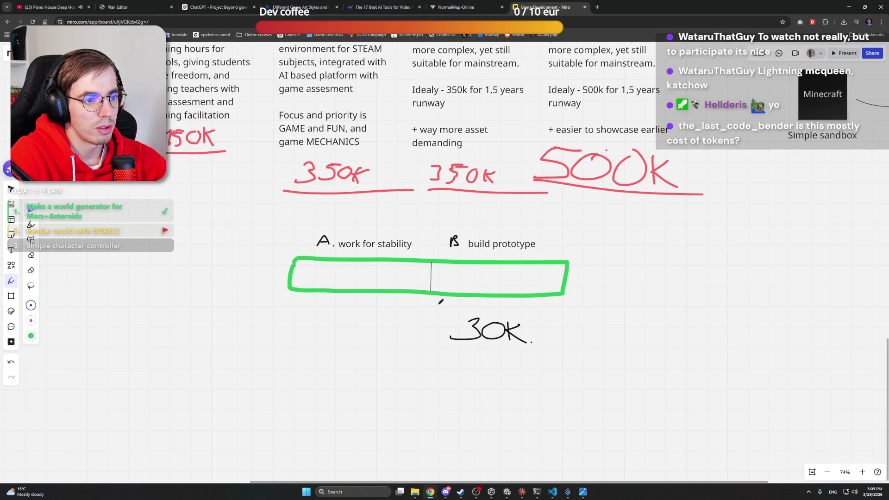
{"action": "left_click_drag", "start_coordinate": [442, 310], "coordinate": [377, 272]}
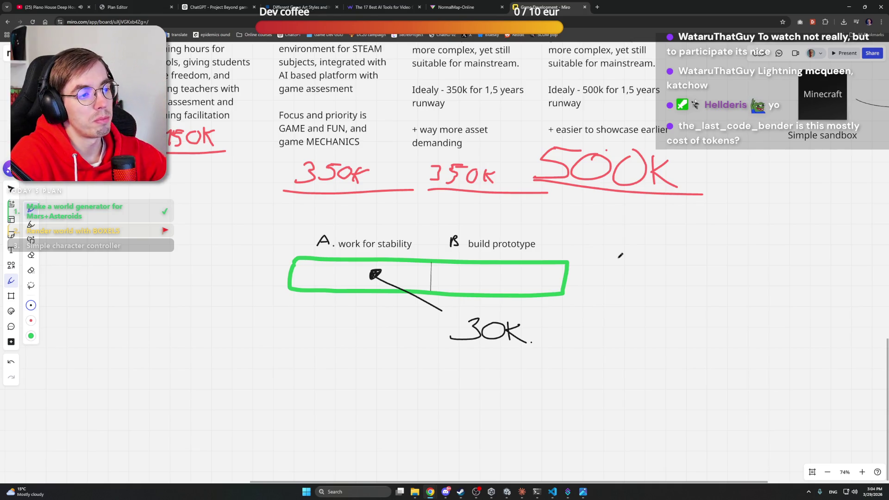
Bring the A/B bar back into view and underline the 30K budget
{"action": "scroll", "coordinate": [680, 199], "scroll_direction": "up", "scroll_amount": 5}
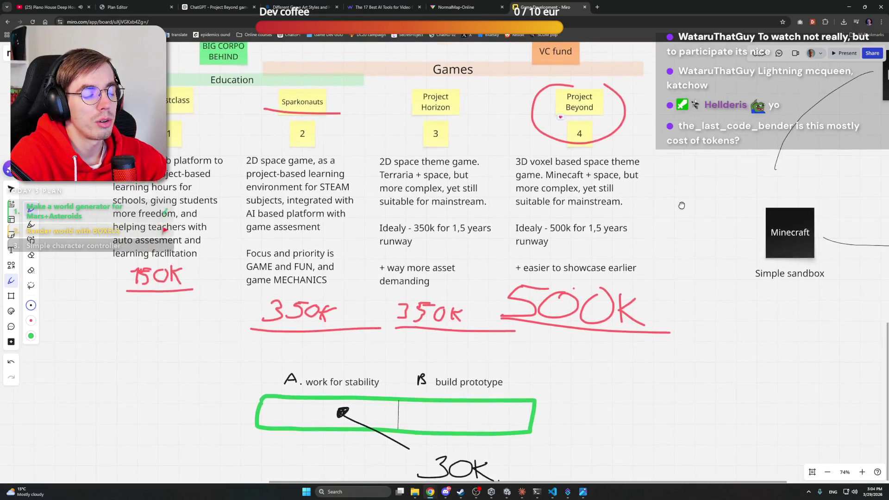
{"action": "left_click_drag", "start_coordinate": [681, 199], "coordinate": [653, 275]}
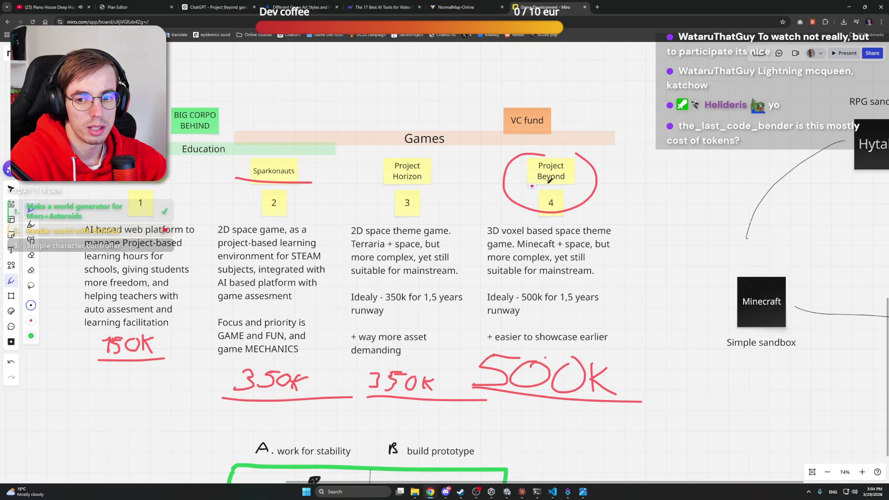
{"action": "left_click_drag", "start_coordinate": [627, 206], "coordinate": [627, 188]}
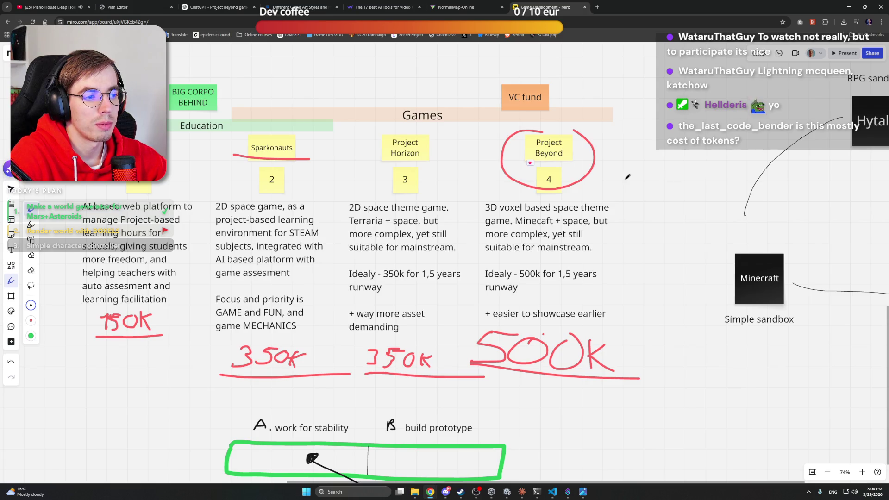
{"action": "mouse_move", "coordinate": [569, 319]}
{"action": "left_mouse_down"}
{"action": "mouse_move", "coordinate": [592, 160]}
{"action": "mouse_move", "coordinate": [630, 145]}
{"action": "left_mouse_up"}
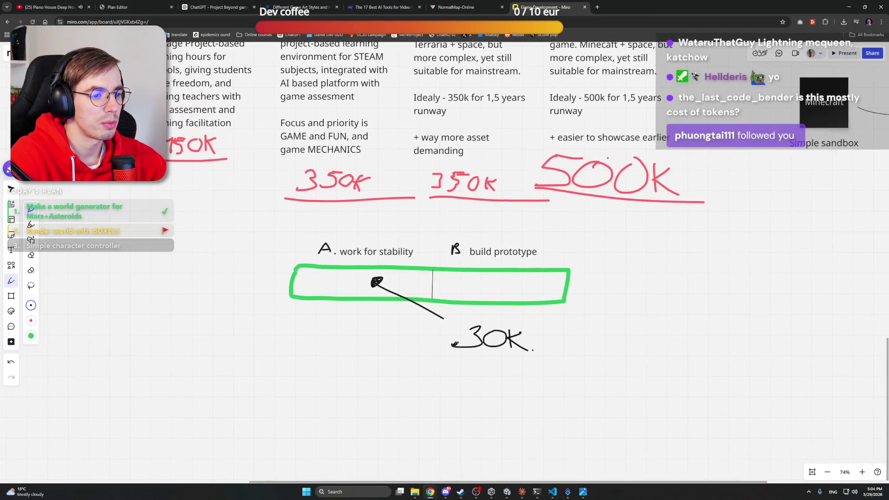
{"action": "left_click_drag", "start_coordinate": [434, 357], "coordinate": [696, 361]}
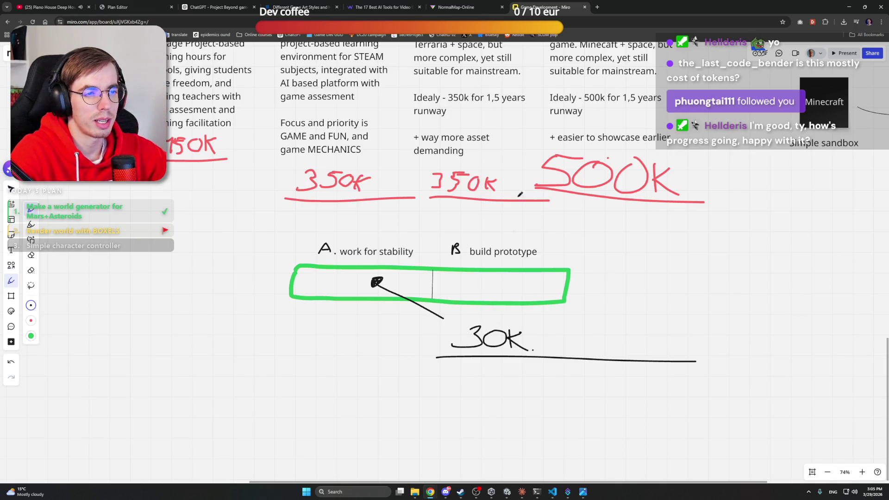
Close the Miro board tab and minimize the Chrome window
{"action": "left_click", "coordinate": [585, 7]}
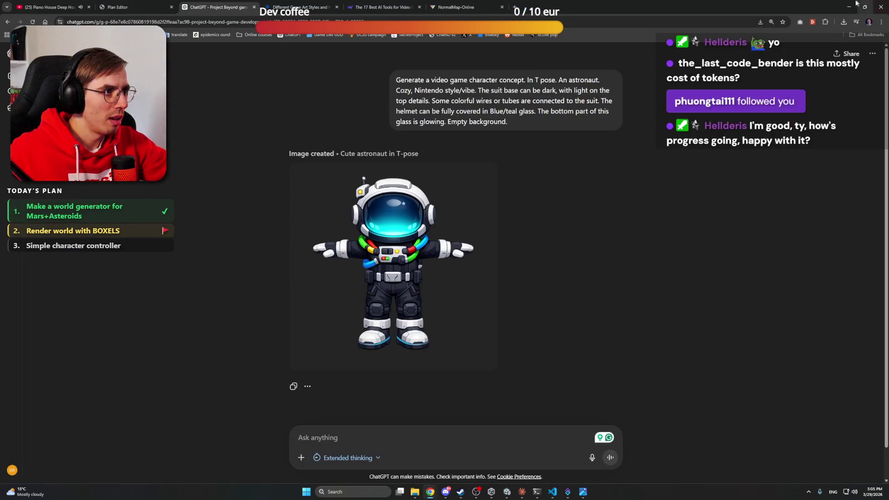
{"action": "left_click", "coordinate": [849, 7]}
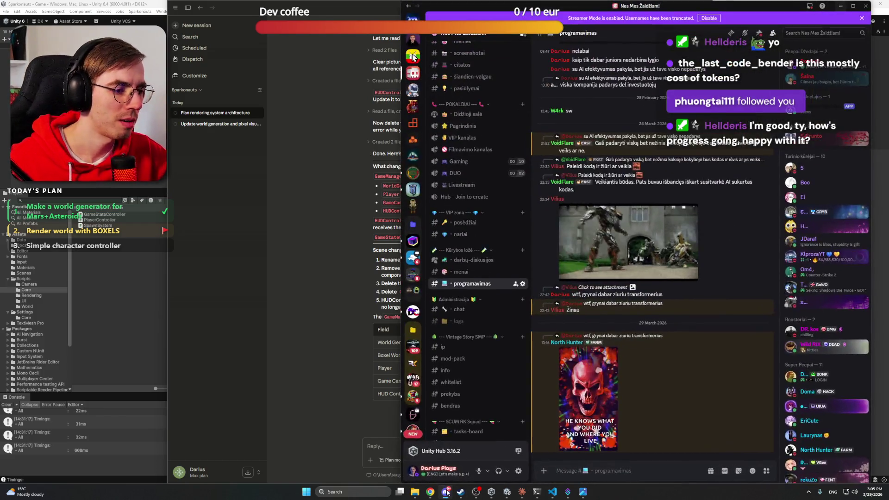
Read Claude's GameManager.cs setup reply, select the GameManager name, and switch to the Unity editor
{"action": "scroll", "coordinate": [645, 267], "scroll_direction": "up", "scroll_amount": 3}
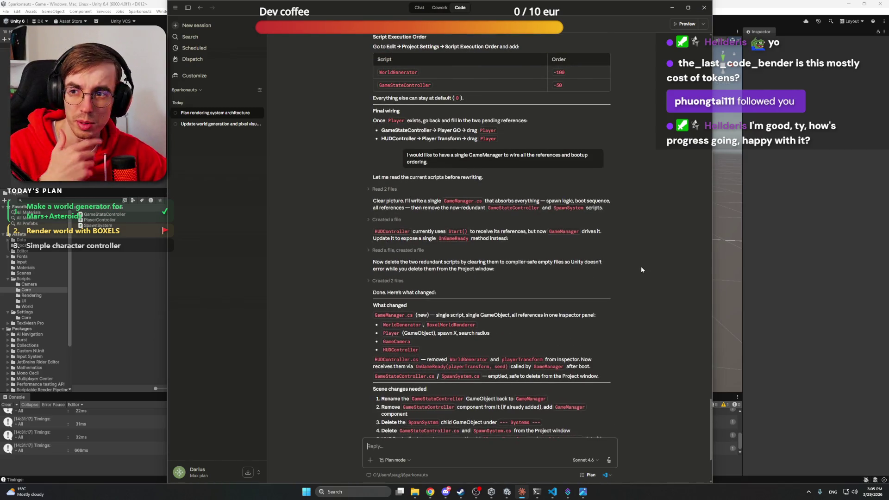
{"action": "scroll", "coordinate": [641, 270], "scroll_direction": "down", "scroll_amount": 3}
{"action": "scroll", "coordinate": [413, 307], "scroll_direction": "up", "scroll_amount": 4}
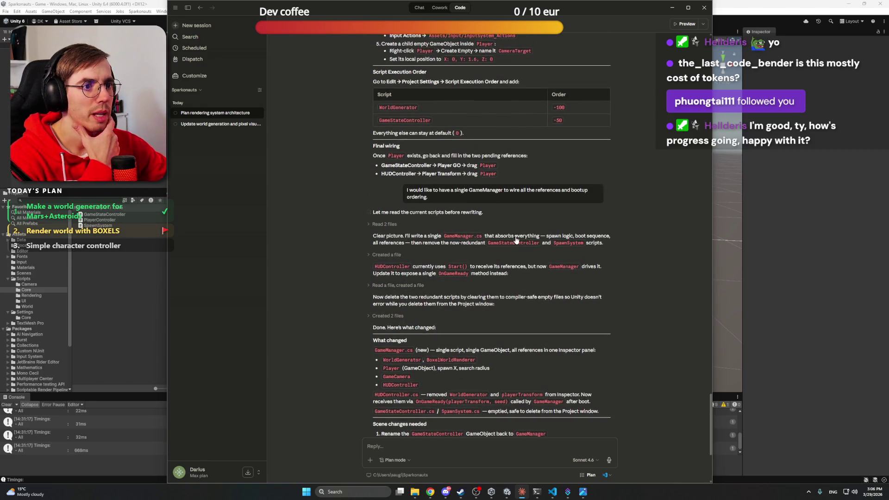
{"action": "scroll", "coordinate": [568, 280], "scroll_direction": "up", "scroll_amount": 5}
{"action": "scroll", "coordinate": [568, 279], "scroll_direction": "down", "scroll_amount": 9}
{"action": "scroll", "coordinate": [567, 280], "scroll_direction": "up", "scroll_amount": 1}
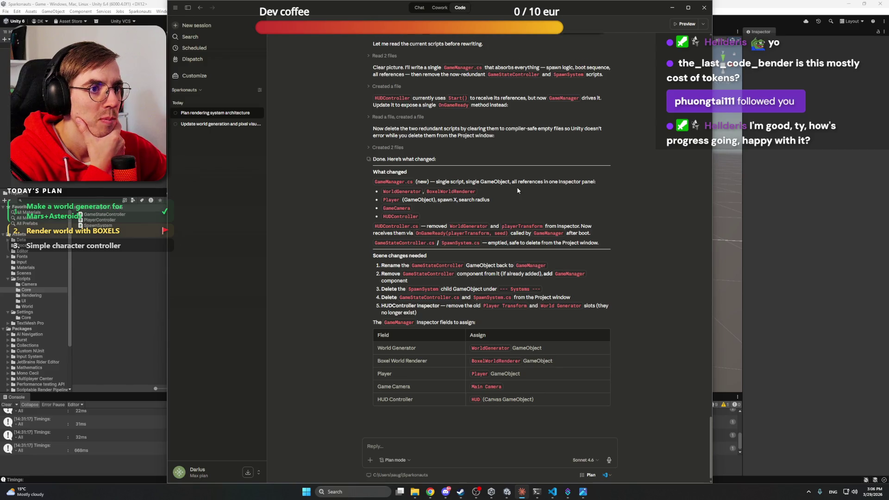
{"action": "double_click", "coordinate": [456, 97]}
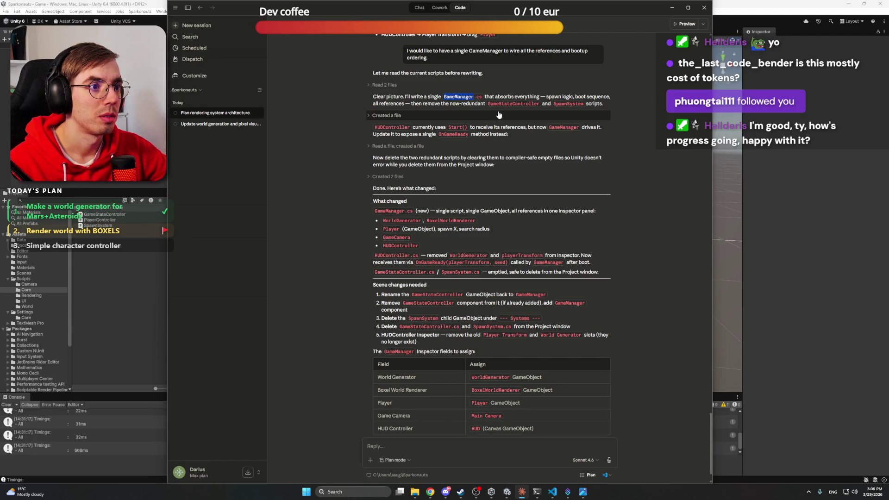
{"action": "scroll", "coordinate": [477, 149], "scroll_direction": "down", "scroll_amount": 1}
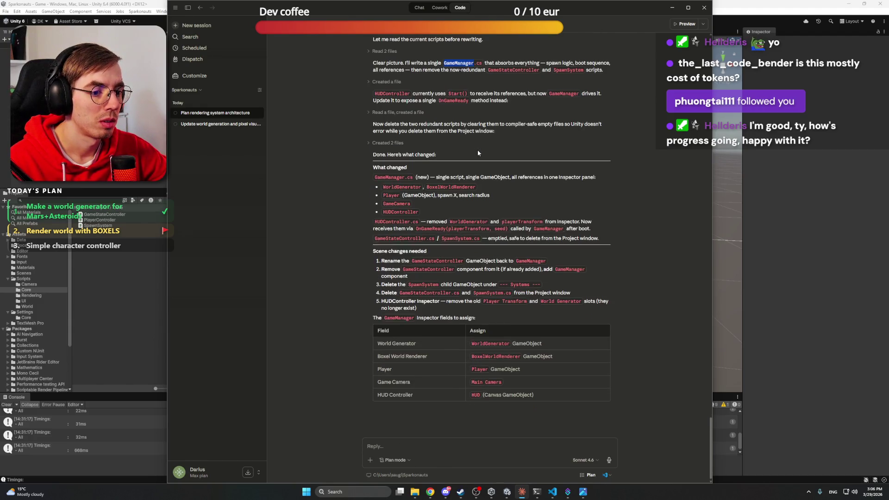
{"action": "left_click", "coordinate": [111, 220]}
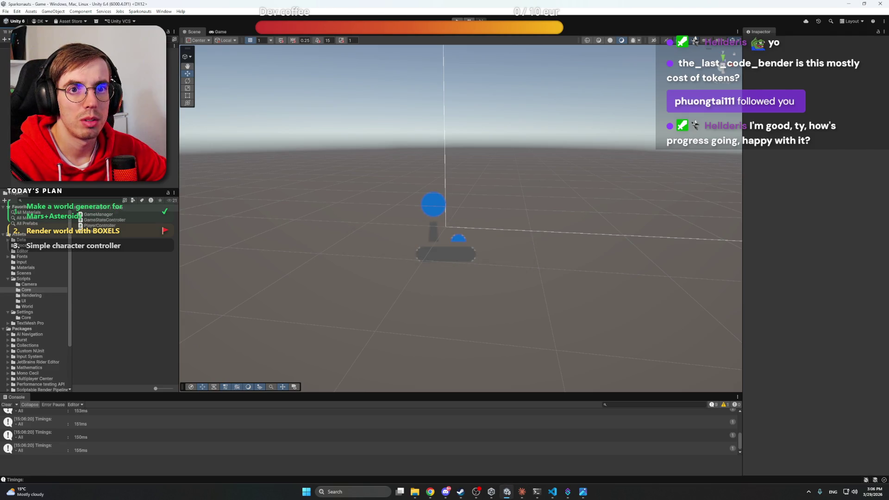
Create an empty GameManager object, reset it to 0,0,0, and attach the GameManager script
{"action": "right_click", "coordinate": [89, 152]}
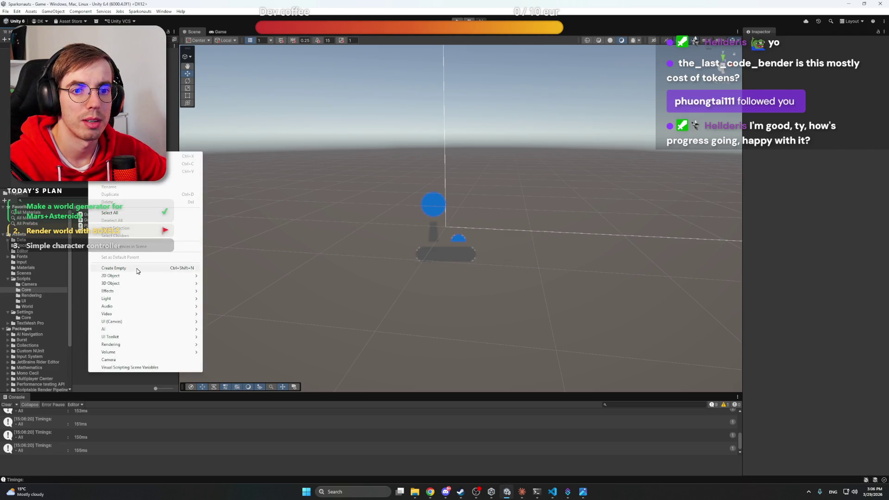
{"action": "left_click", "coordinate": [113, 268]}
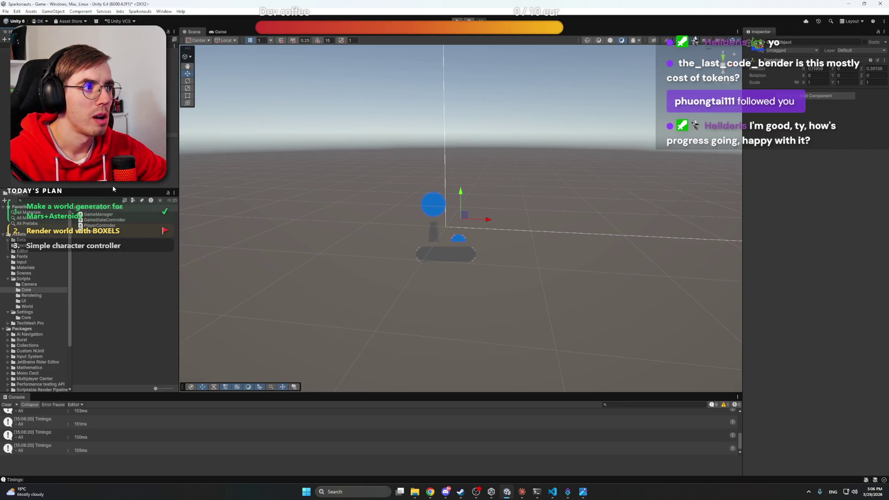
{"action": "key", "text": "Return"}
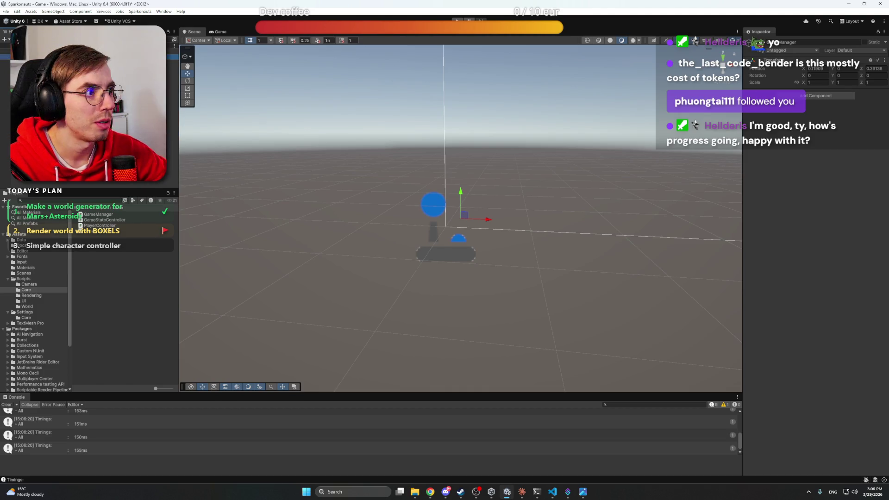
{"action": "left_click", "coordinate": [884, 62]}
{"action": "left_click", "coordinate": [879, 69]}
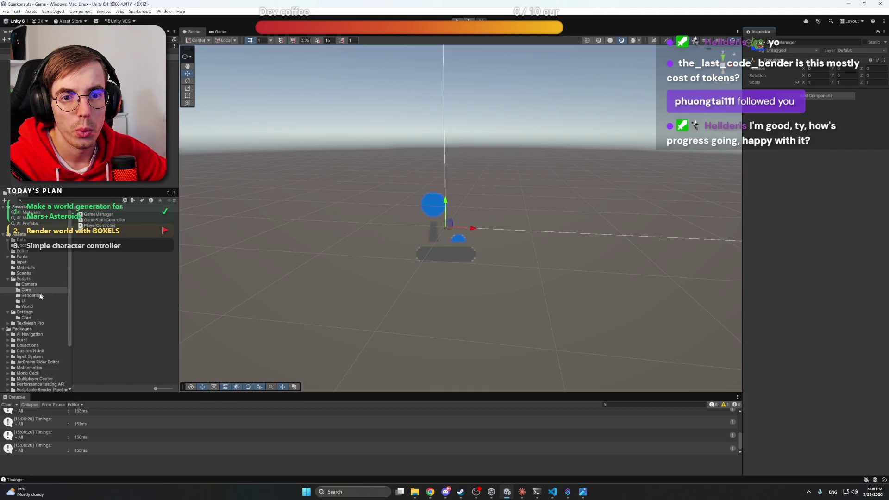
{"action": "left_click", "coordinate": [98, 214]}
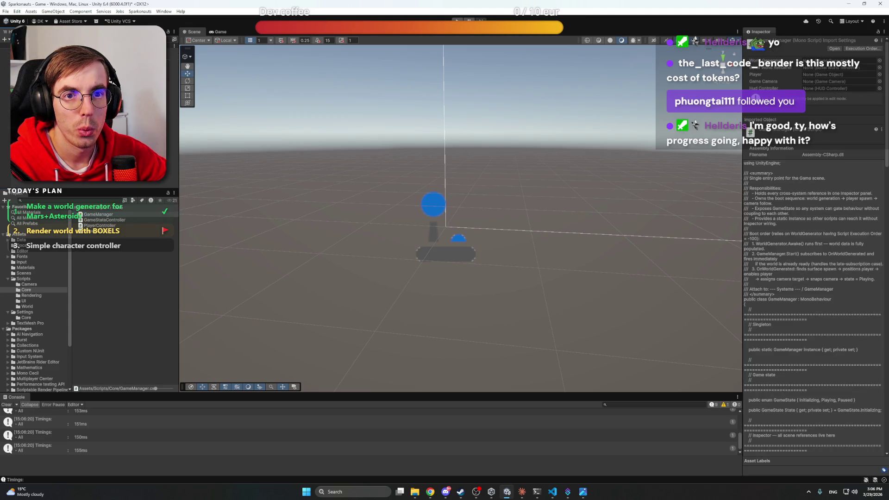
{"action": "left_click", "coordinate": [55, 57]}
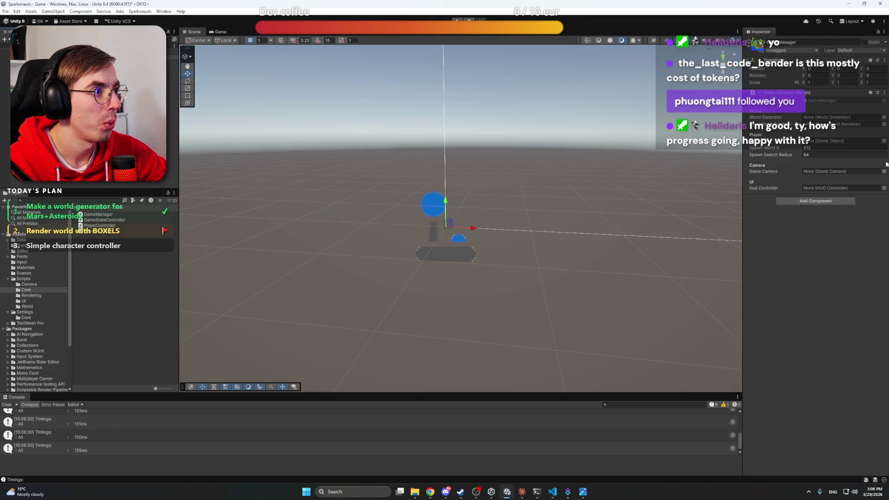
Assign WorldGenerator, BoxelWorldRenderer, Player, Main Camera and HUD to the GameManager's reference fields
{"action": "left_click", "coordinate": [884, 118]}
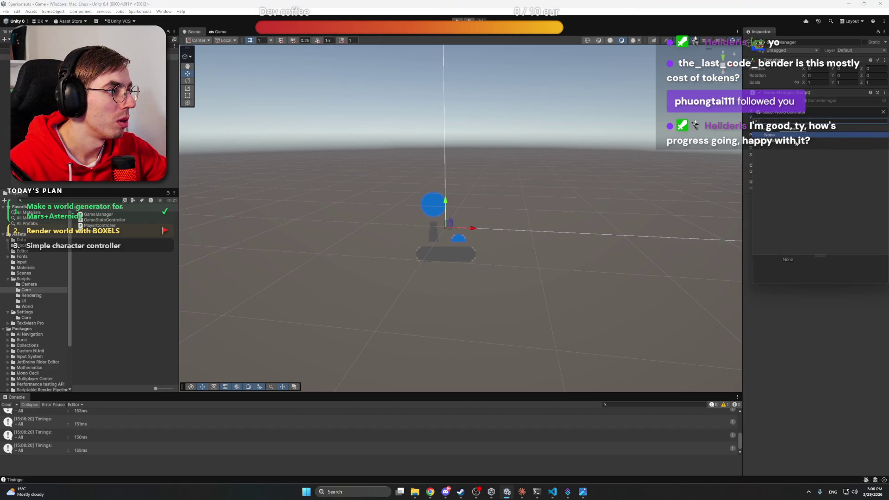
{"action": "double_click", "coordinate": [856, 137]}
{"action": "left_click", "coordinate": [883, 124]}
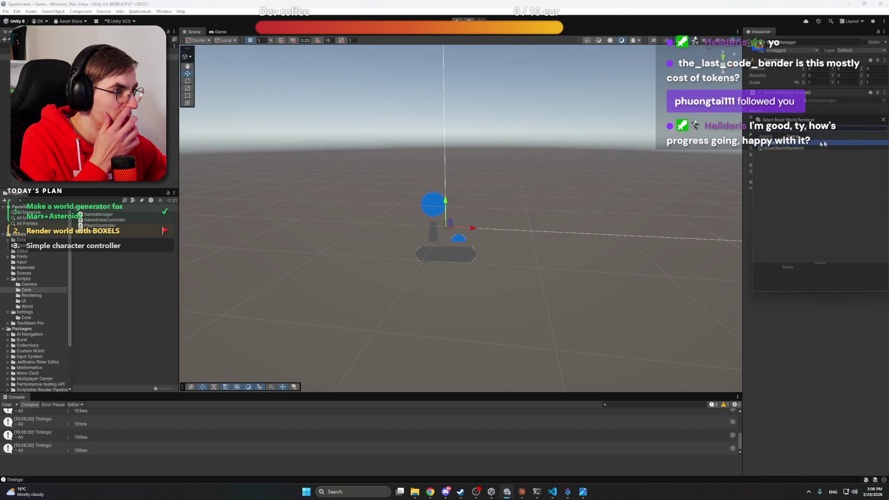
{"action": "double_click", "coordinate": [824, 144]}
{"action": "left_click", "coordinate": [883, 142]}
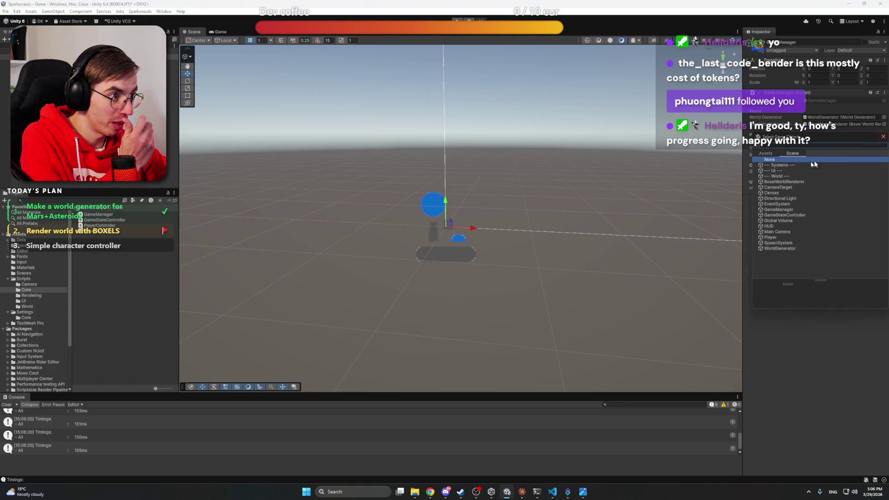
{"action": "double_click", "coordinate": [770, 237]}
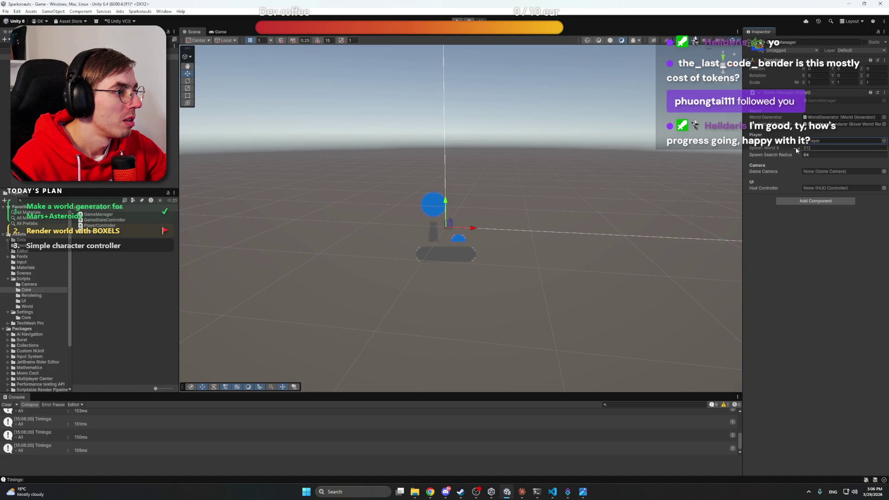
{"action": "left_click", "coordinate": [800, 235]}
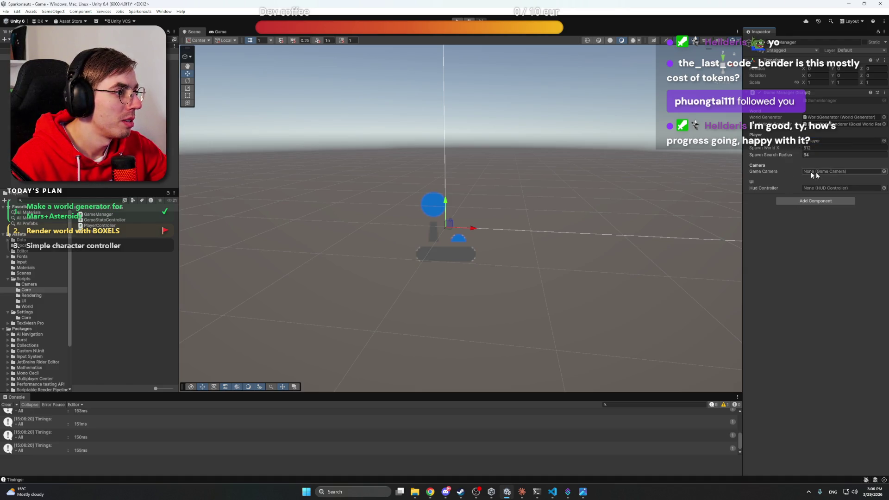
{"action": "left_click", "coordinate": [883, 171]}
{"action": "double_click", "coordinate": [779, 193]}
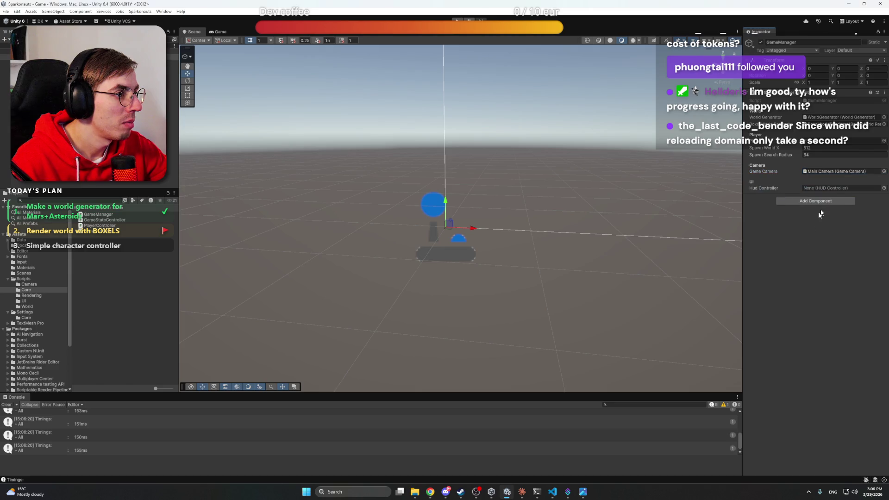
{"action": "left_click", "coordinate": [883, 188]}
{"action": "double_click", "coordinate": [766, 208]}
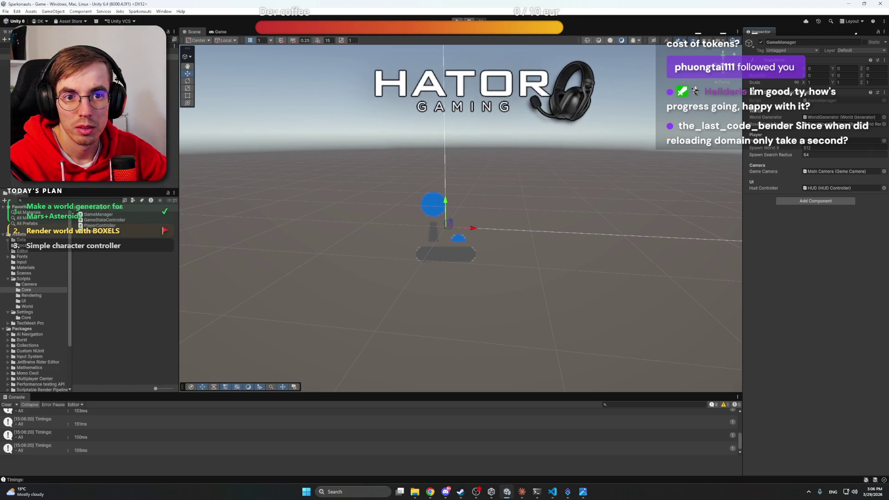
Open the WorldCreation scene from Assets/Scenes and enter Play mode with Ctrl+P
{"action": "left_click", "coordinate": [92, 139]}
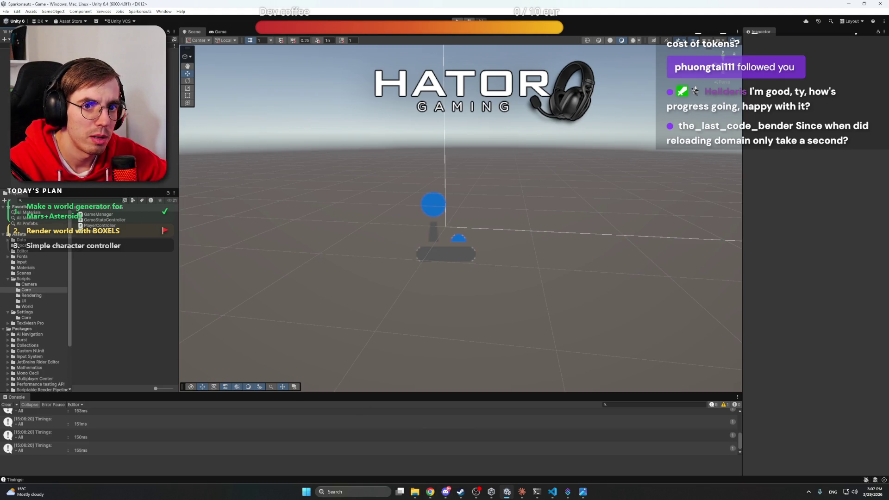
{"action": "left_click", "coordinate": [32, 275]}
{"action": "left_click", "coordinate": [98, 220]}
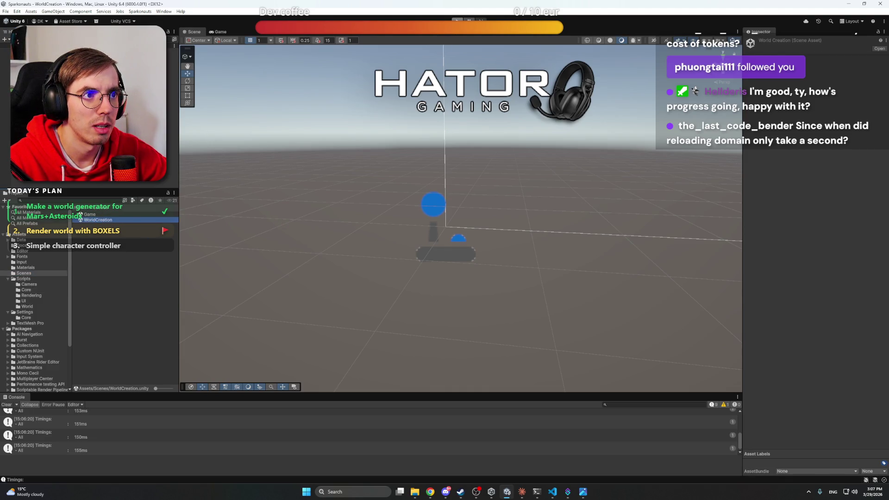
{"action": "key", "text": "ctrl+p"}
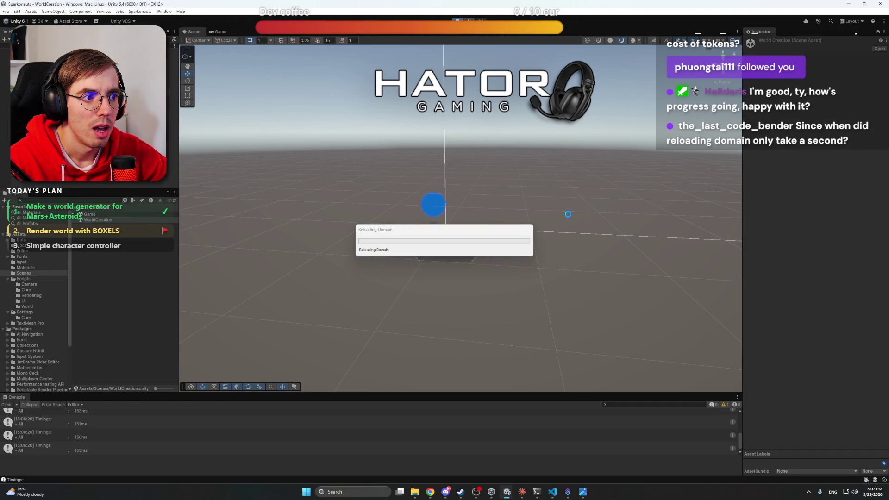
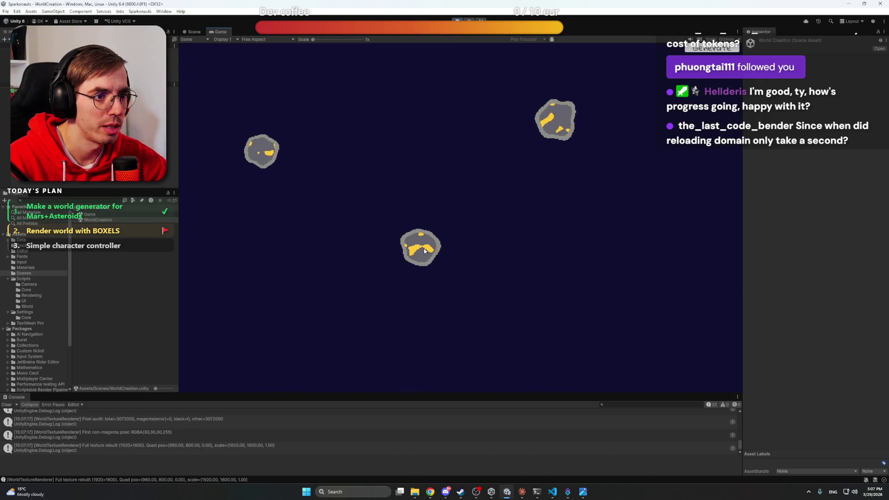
Browse the Data > Blocks > Definitions folder in the Project panel
{"action": "left_click", "coordinate": [27, 240]}
{"action": "double_click", "coordinate": [86, 218]}
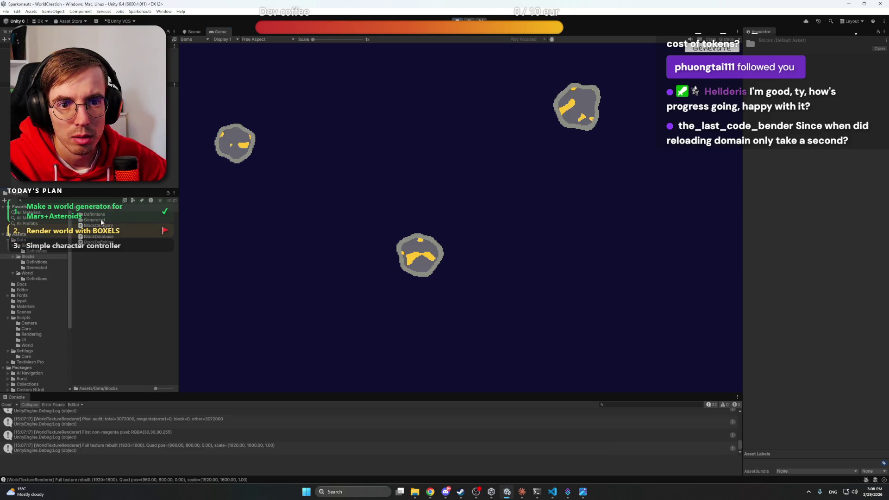
{"action": "double_click", "coordinate": [103, 214]}
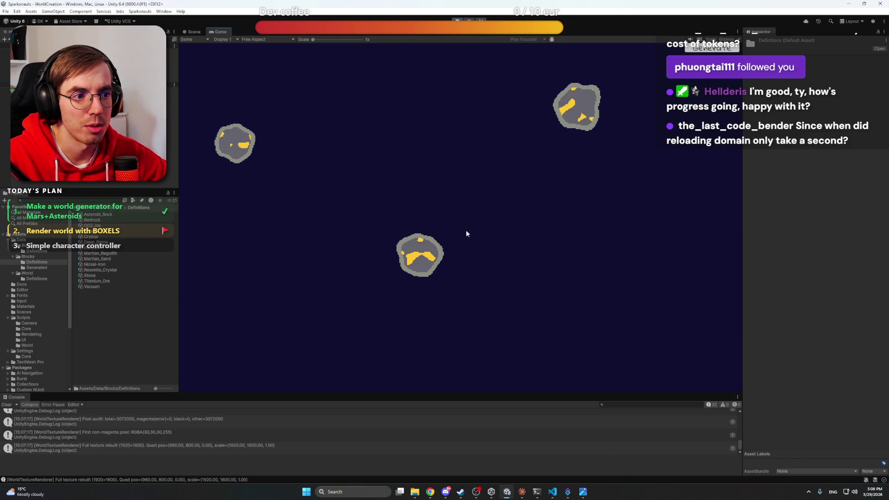
{"action": "scroll", "coordinate": [512, 190], "scroll_direction": "down", "scroll_amount": 10}
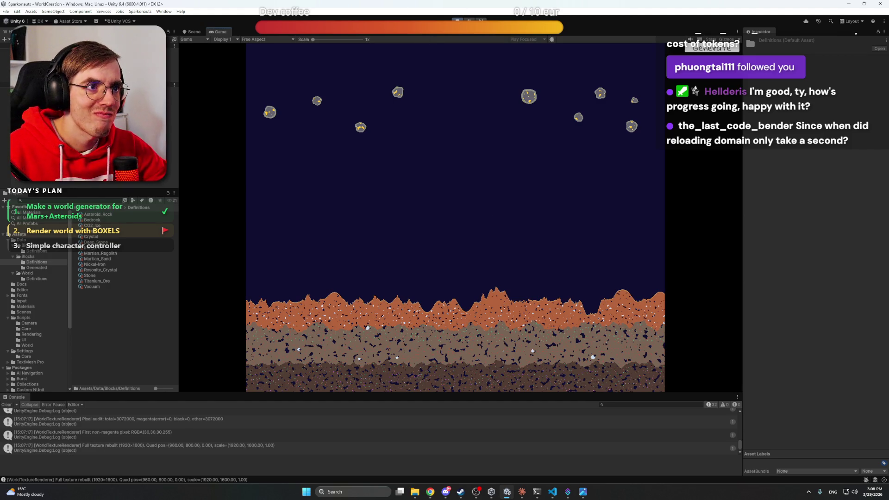
Exit Play mode and open the Game scene from the Scenes folder
{"action": "key", "text": "ctrl+p"}
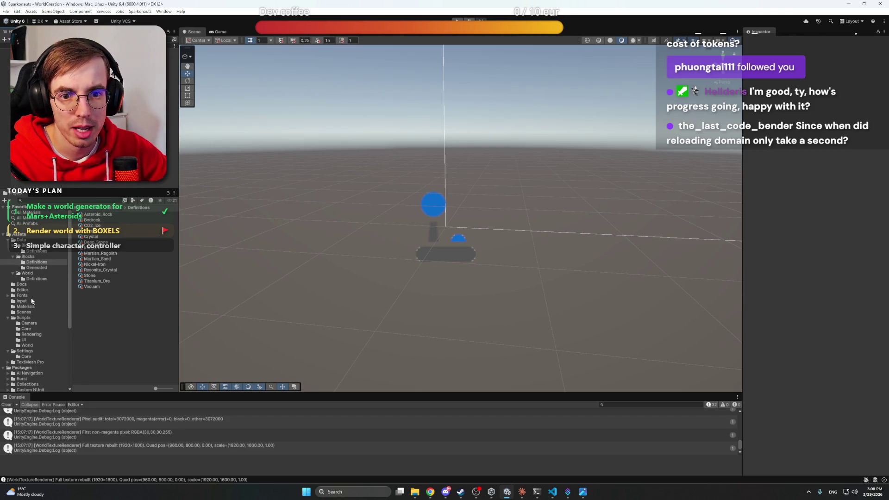
{"action": "left_click", "coordinate": [24, 312]}
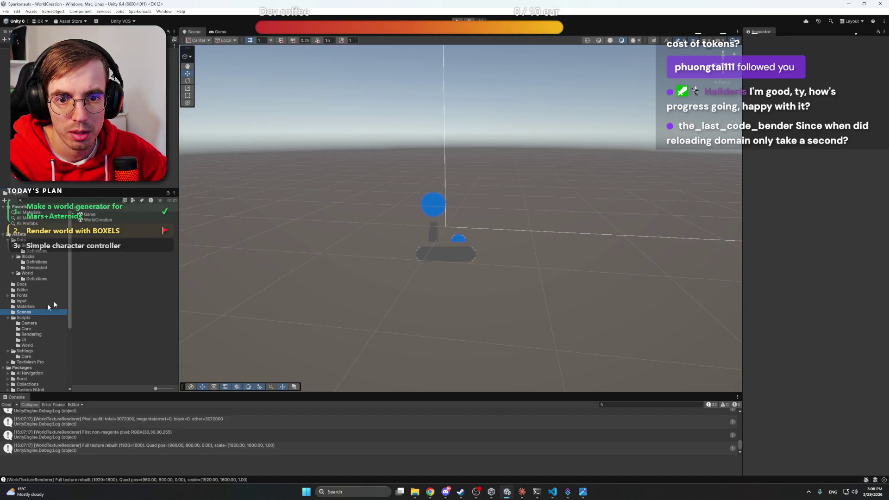
{"action": "left_click", "coordinate": [94, 214]}
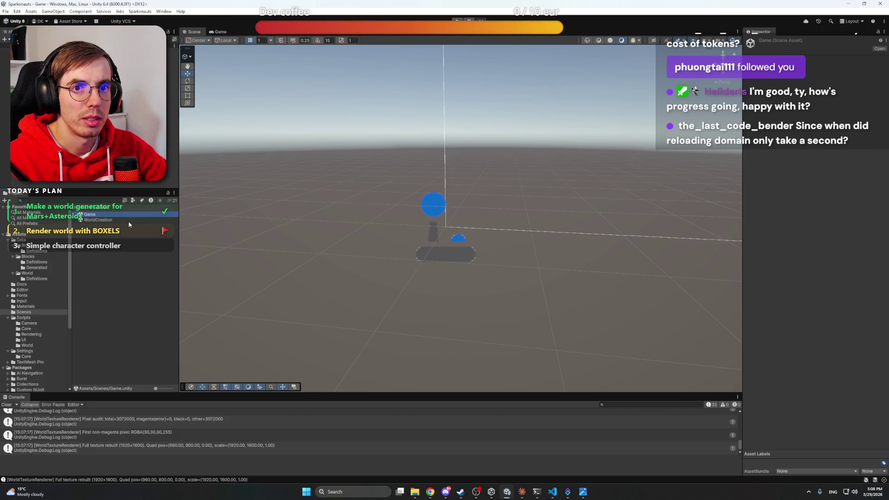
{"action": "double_click", "coordinate": [103, 215]}
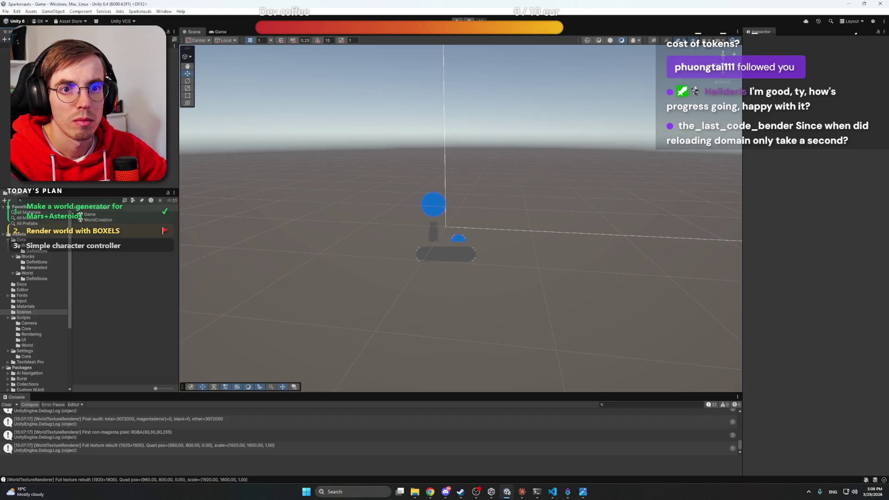
Review the Claude session's GameManager setup and scene-change instructions
{"action": "left_click", "coordinate": [521, 491]}
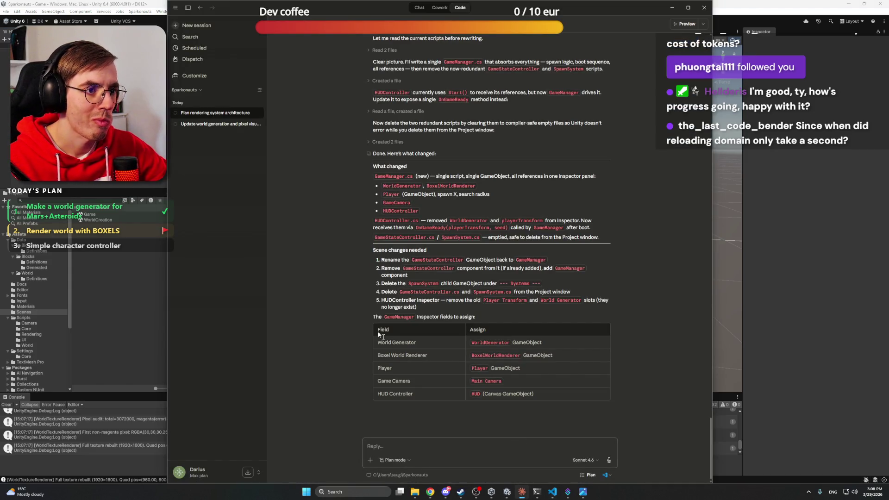
{"action": "scroll", "coordinate": [342, 331], "scroll_direction": "up", "scroll_amount": 10}
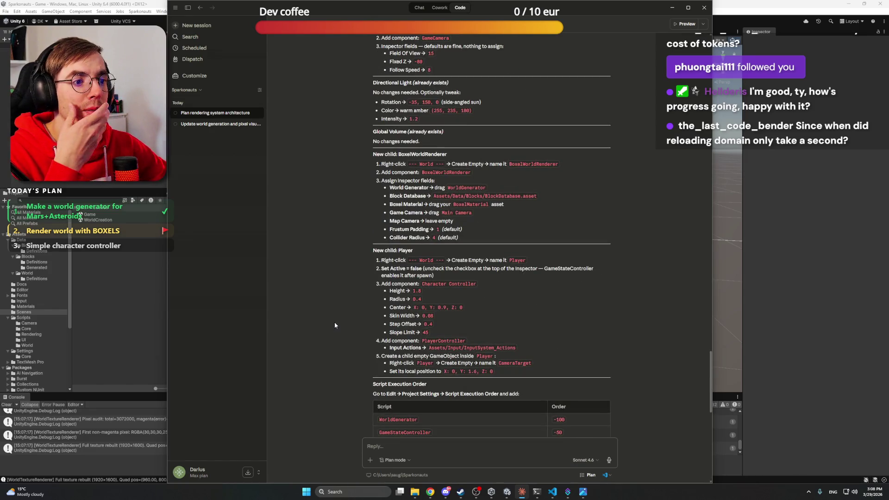
{"action": "scroll", "coordinate": [334, 321], "scroll_direction": "up", "scroll_amount": 10}
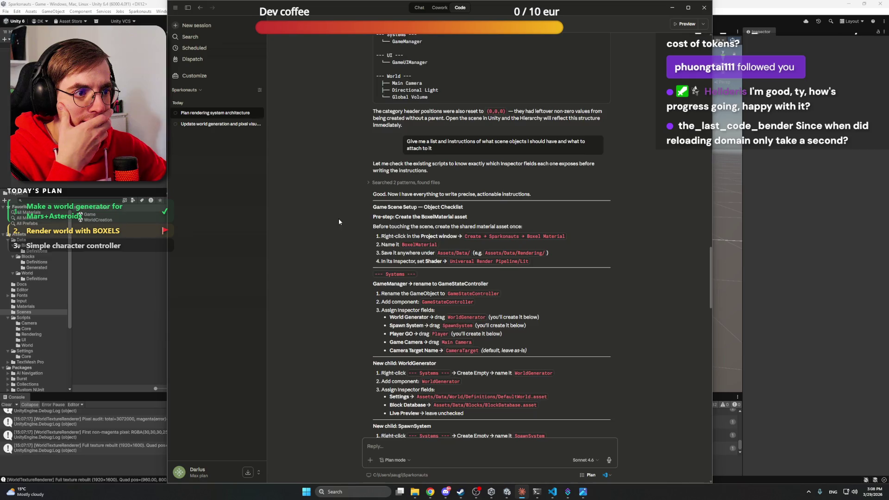
{"action": "scroll", "coordinate": [335, 240], "scroll_direction": "down", "scroll_amount": 20}
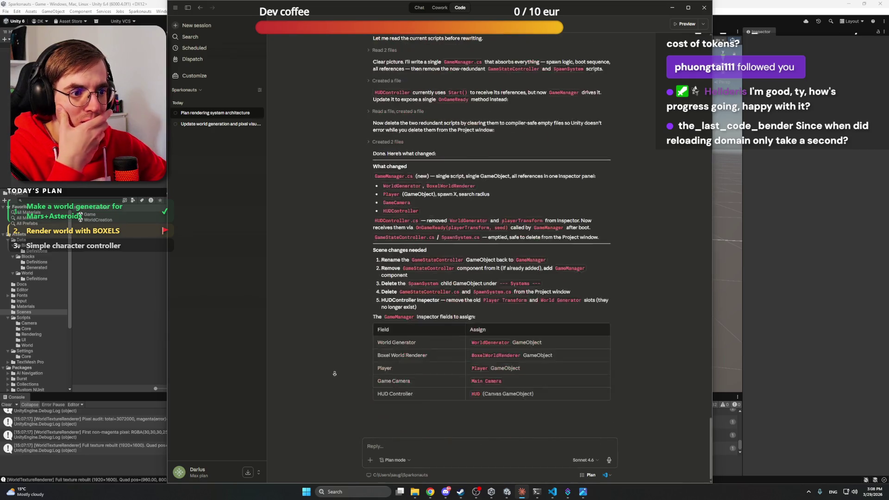
Draft a reply to Claude about the first goal, then discard the whole draft
{"action": "left_click", "coordinate": [430, 447]}
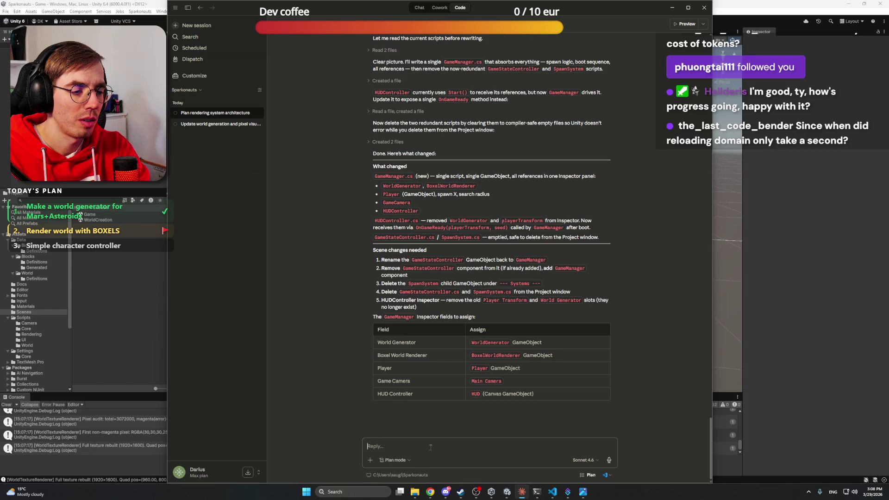
{"action": "type", "text": "Plan"}
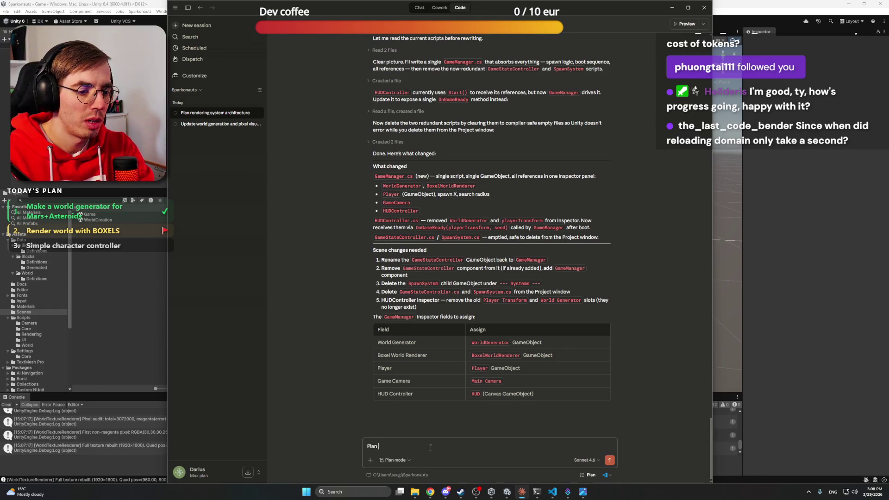
{"action": "type", "text": "Let's try ach"}
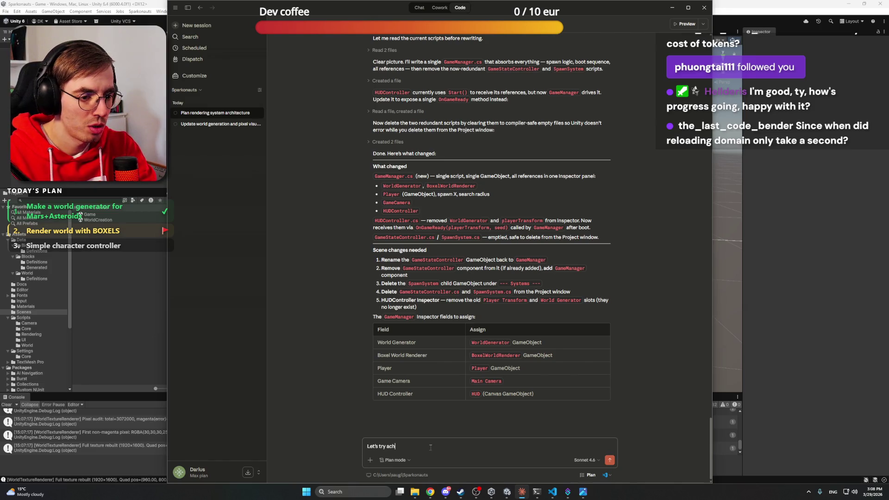
{"action": "type", "text": "ieving first goal"}
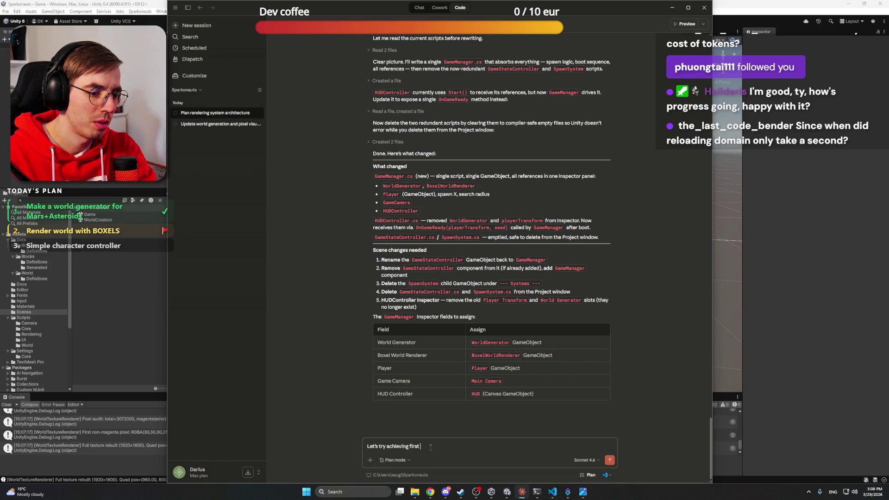
{"action": "key", "text": "BackSpace"}
{"action": "key", "text": "BackSpace"}
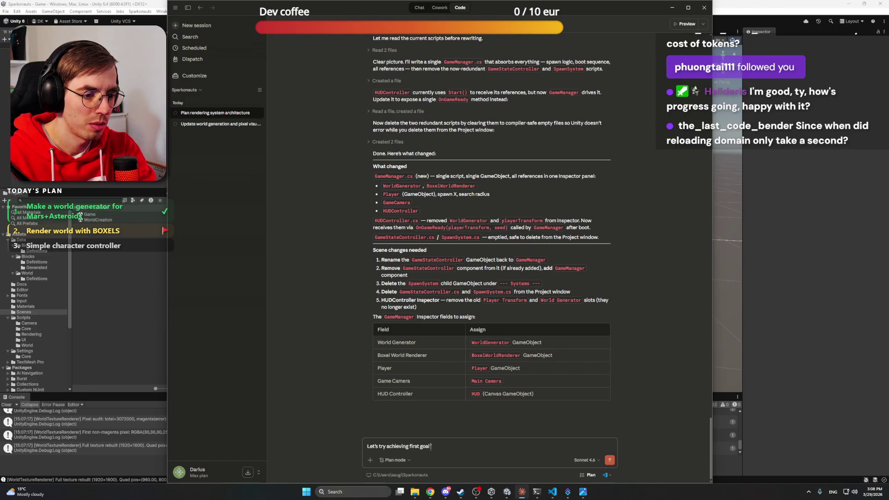
{"action": "key", "text": "BackSpace"}
{"action": "key", "text": "BackSpace"}
{"action": "type", "text": ":"}
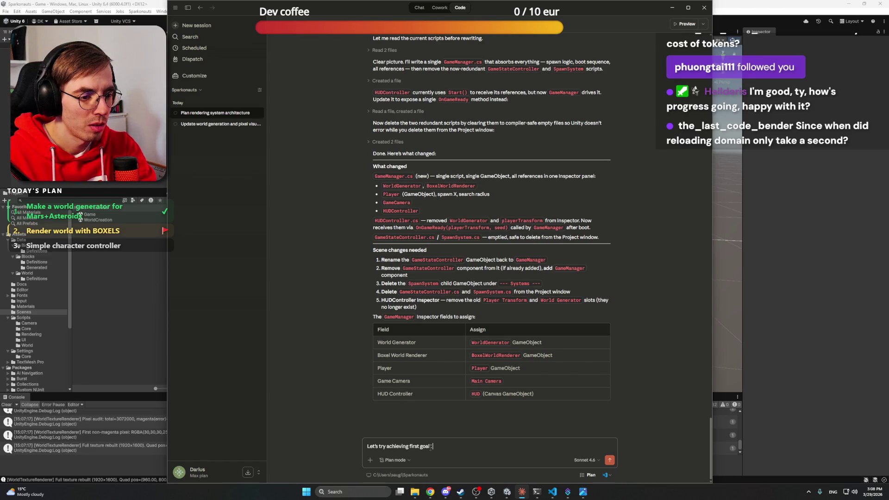
{"action": "type", "text": "Generat"}
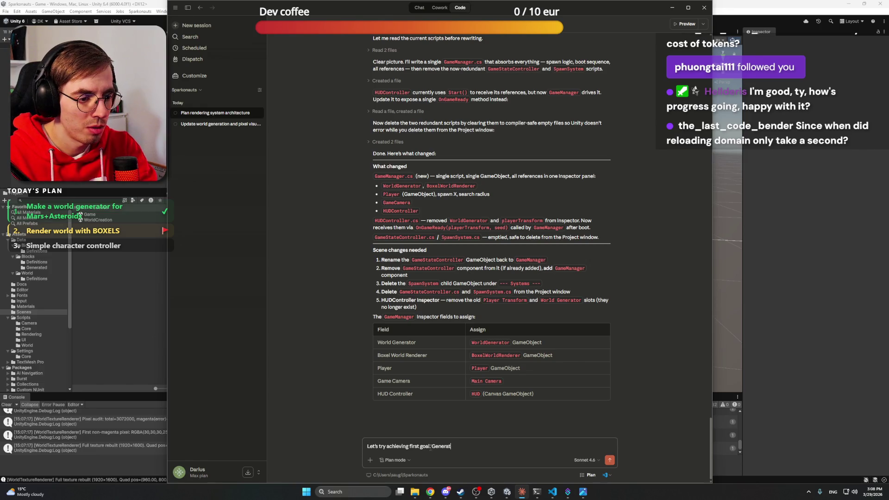
{"action": "type", "text": "ing"}
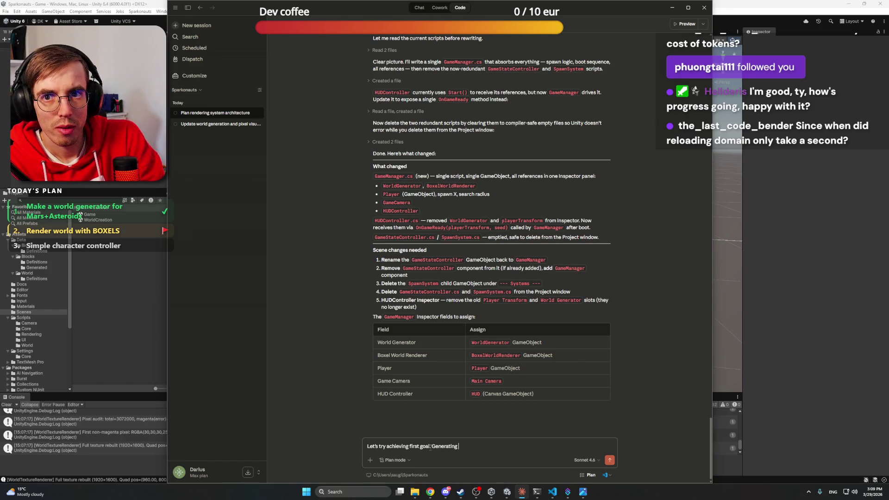
{"action": "key", "text": "ctrl+a"}
{"action": "key", "text": "BackSpace"}
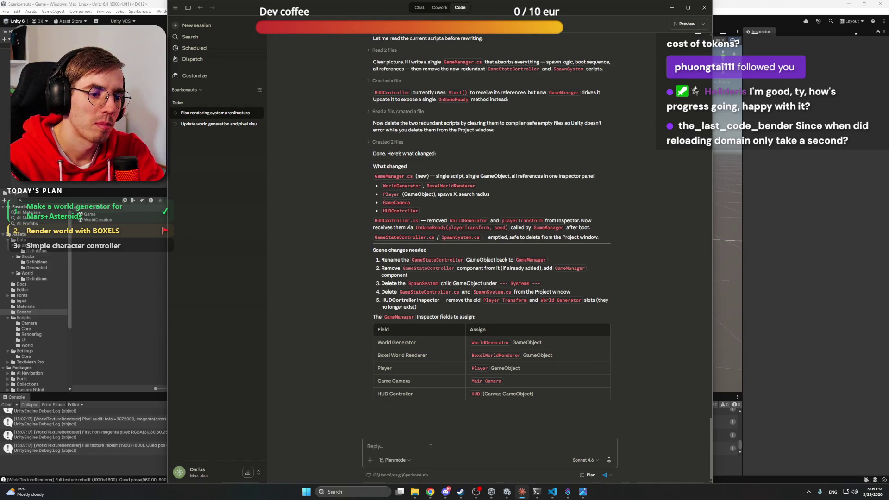
Open Architecture_world.md from the Sparkonauts folder window in the code editor
{"action": "mouse_move", "coordinate": [414, 492]}
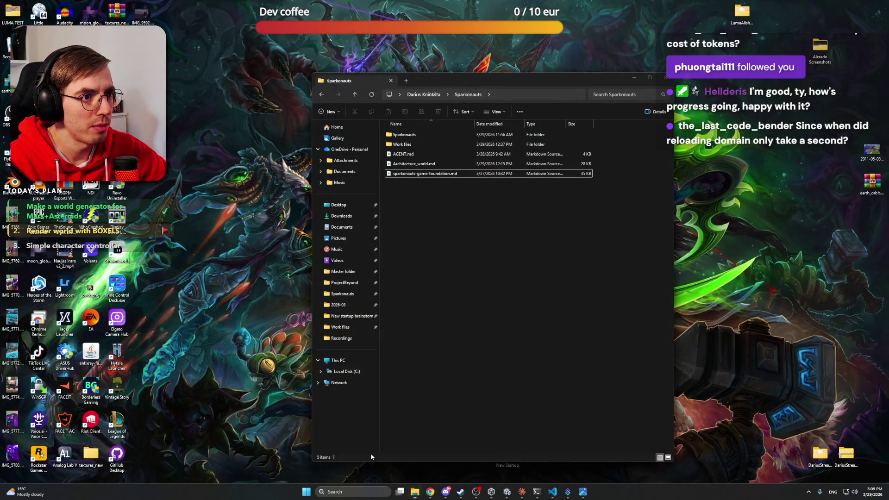
{"action": "left_click", "coordinate": [370, 456]}
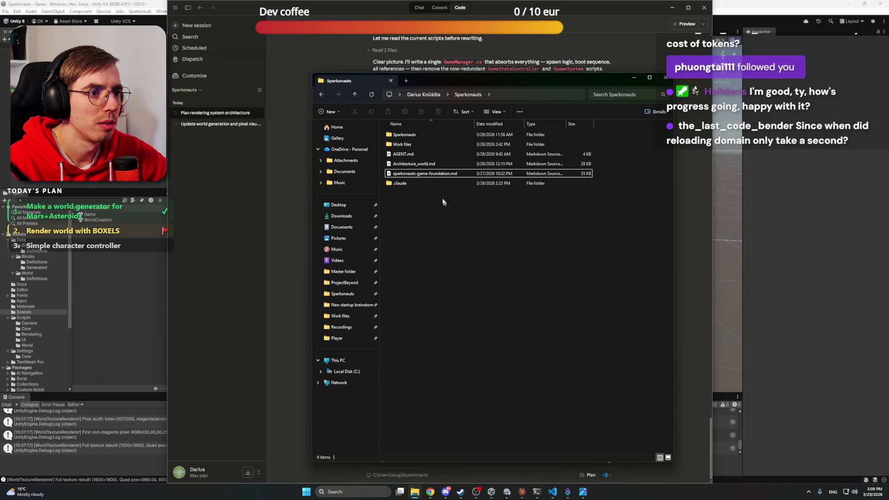
{"action": "double_click", "coordinate": [438, 164]}
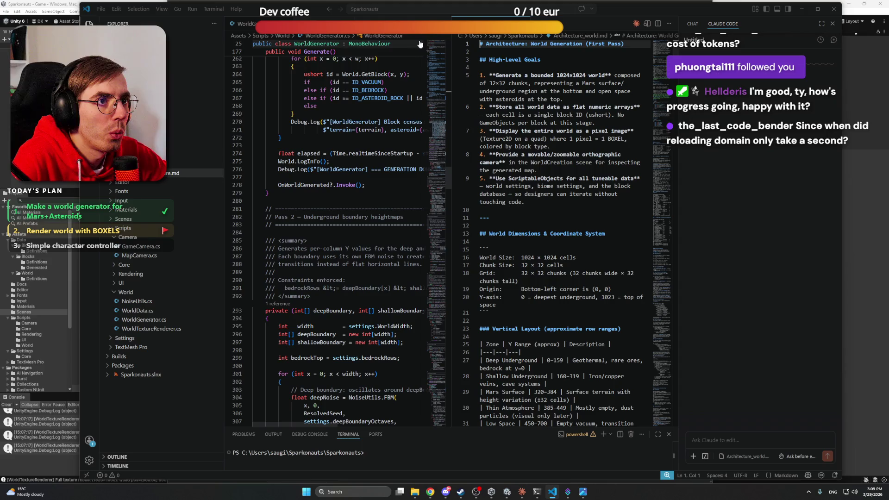
Widen the code editor, close the Claude Code panel, and show a rendered markdown preview
{"action": "left_click", "coordinate": [844, 102]}
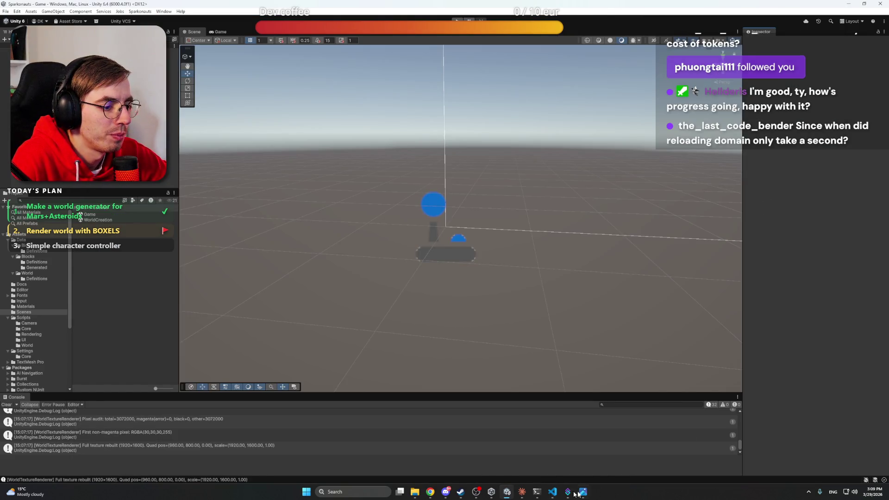
{"action": "left_click", "coordinate": [552, 492]}
{"action": "left_click_drag", "start_coordinate": [842, 226], "coordinate": [885, 227]}
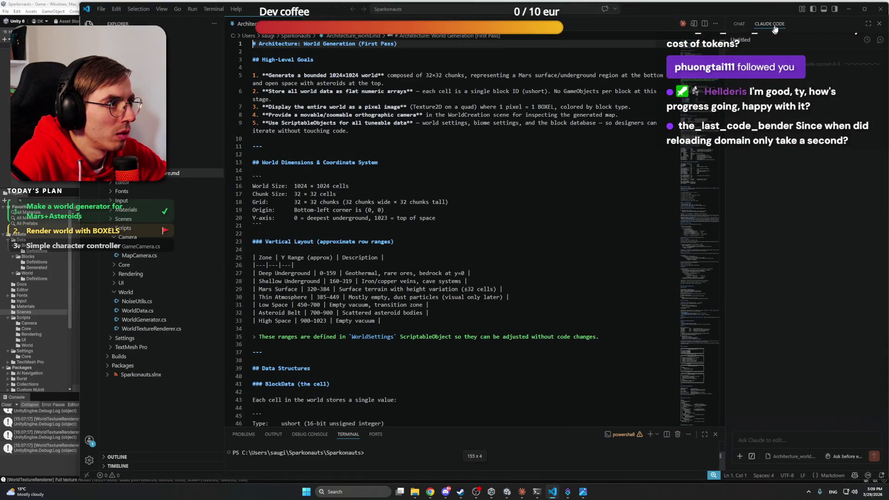
{"action": "left_click", "coordinate": [878, 23]}
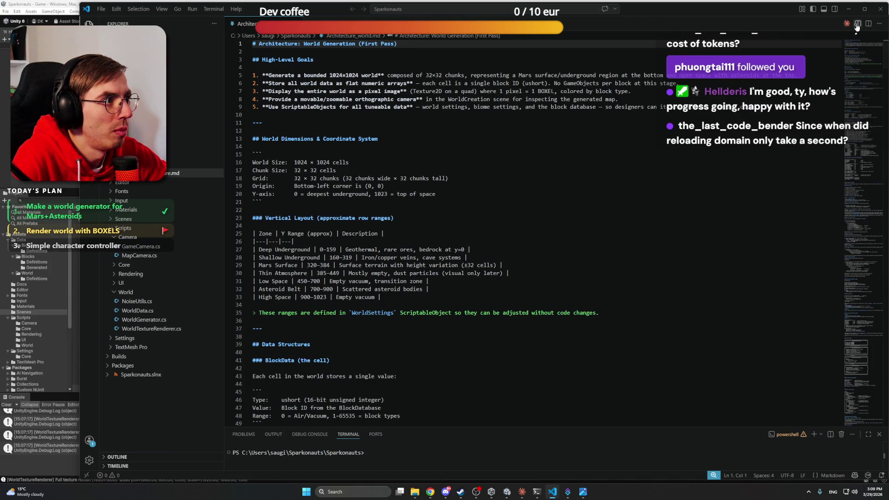
{"action": "left_click", "coordinate": [857, 23]}
{"action": "key", "text": "alt+z"}
{"action": "left_click_drag", "start_coordinate": [521, 192], "coordinate": [479, 192]}
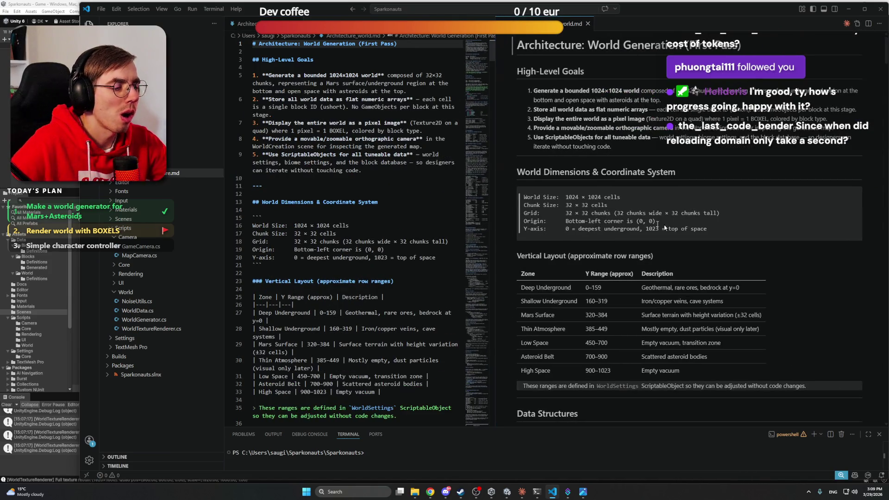
Read the architecture preview down to Implementation Order, then return to the Claude chat
{"action": "scroll", "coordinate": [679, 228], "scroll_direction": "down", "scroll_amount": 15}
{"action": "scroll", "coordinate": [678, 229], "scroll_direction": "down", "scroll_amount": 20}
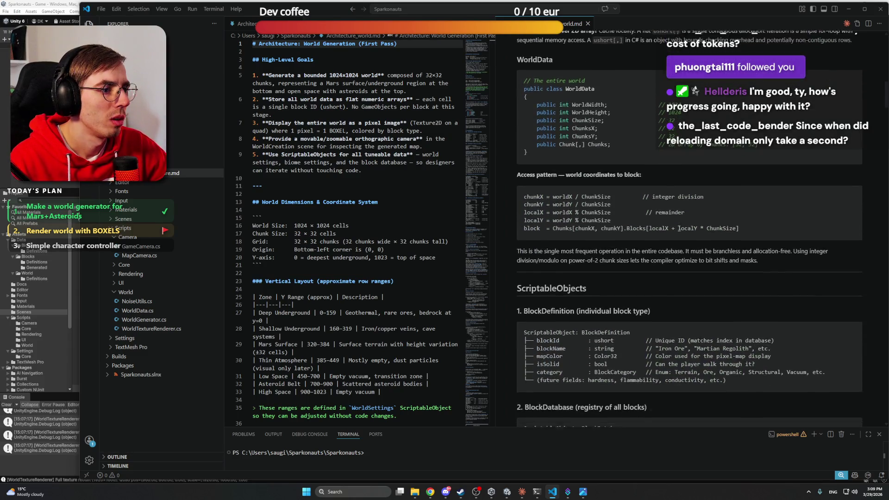
{"action": "scroll", "coordinate": [679, 228], "scroll_direction": "down", "scroll_amount": 20}
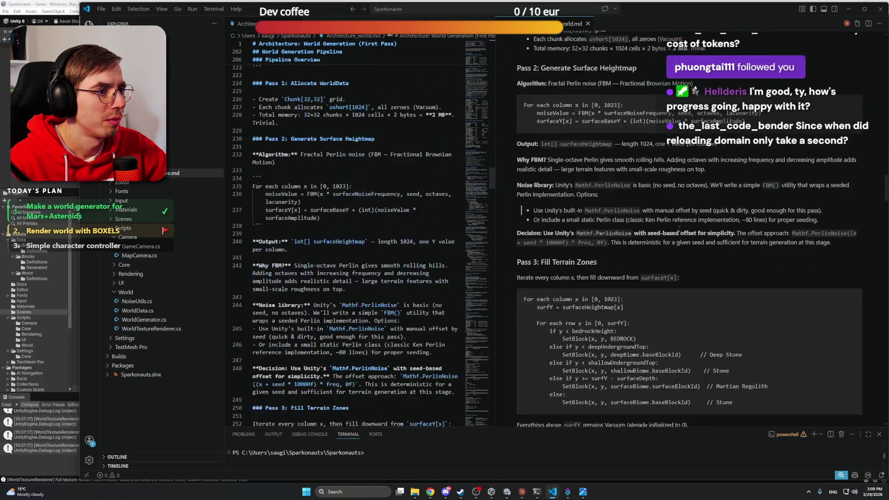
{"action": "scroll", "coordinate": [679, 228], "scroll_direction": "down", "scroll_amount": 15}
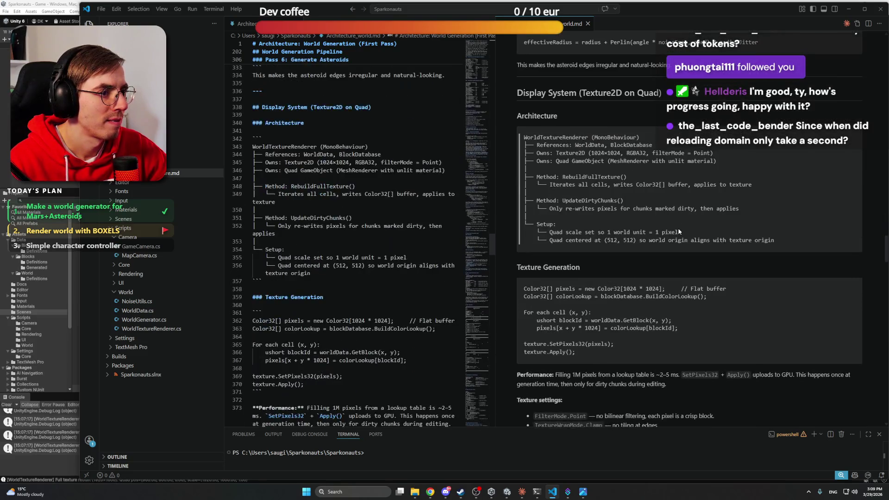
{"action": "left_click_drag", "start_coordinate": [885, 272], "coordinate": [885, 312]}
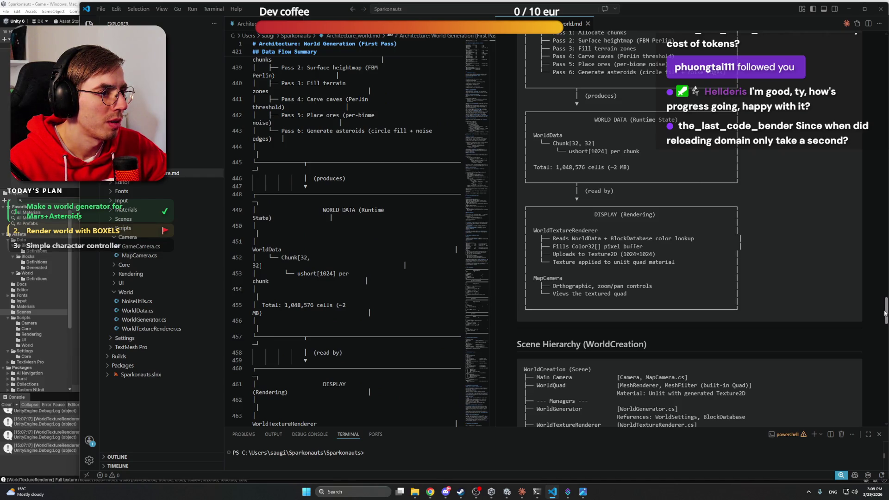
{"action": "left_click_drag", "start_coordinate": [885, 313], "coordinate": [885, 339]}
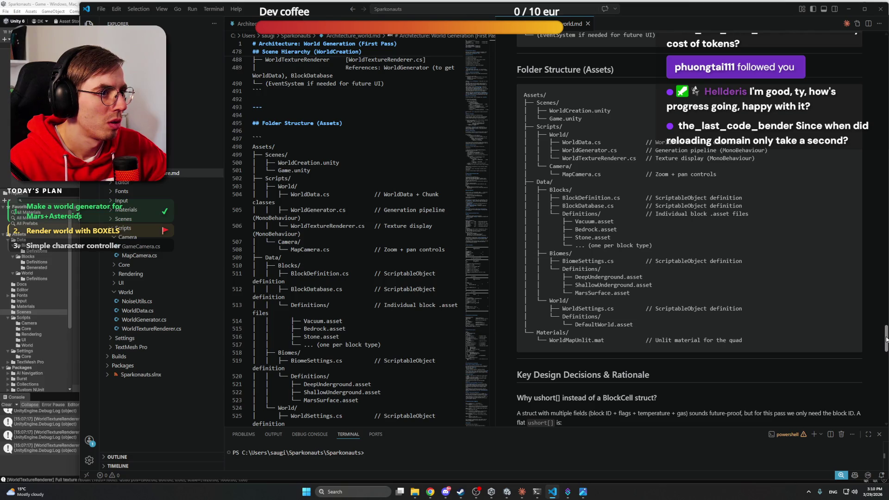
{"action": "left_click_drag", "start_coordinate": [886, 339], "coordinate": [886, 384]}
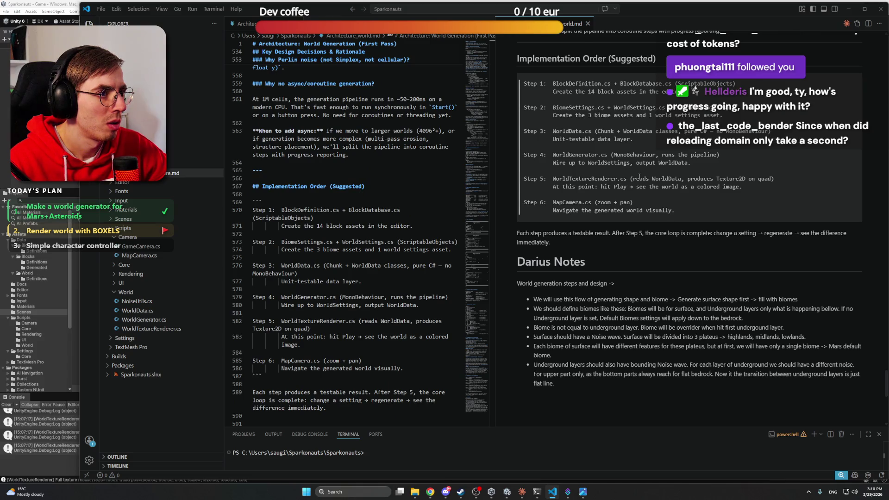
{"action": "scroll", "coordinate": [613, 140], "scroll_direction": "up", "scroll_amount": 1}
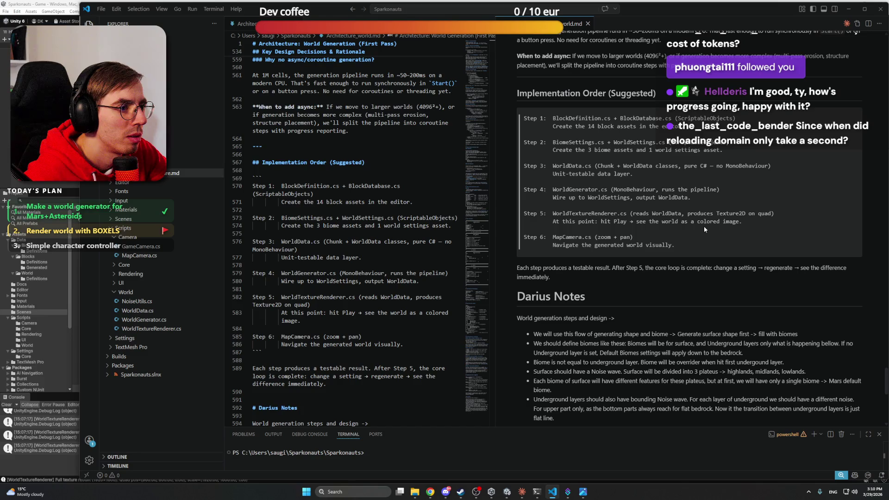
{"action": "scroll", "coordinate": [703, 225], "scroll_direction": "down", "scroll_amount": 4}
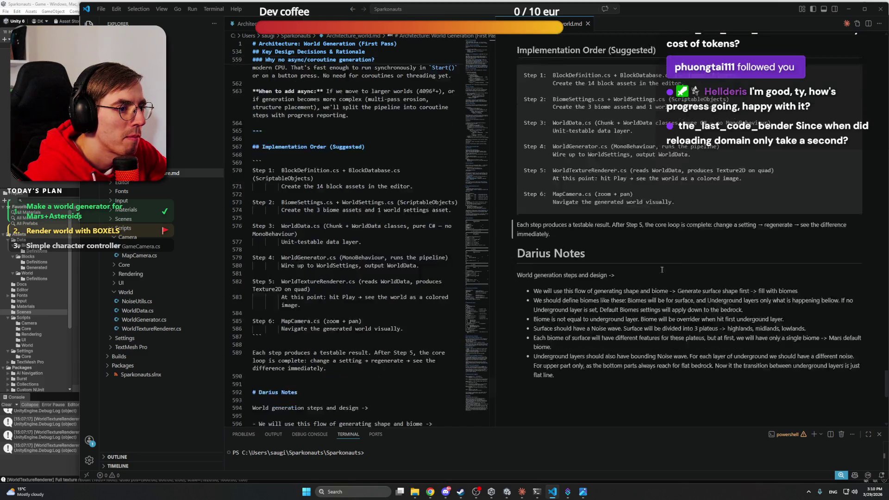
{"action": "scroll", "coordinate": [660, 262], "scroll_direction": "up", "scroll_amount": 10}
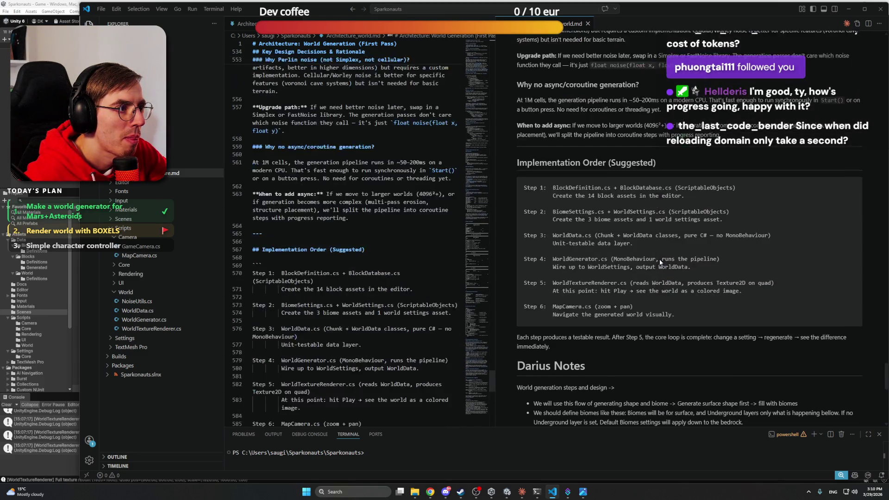
{"action": "scroll", "coordinate": [659, 260], "scroll_direction": "down", "scroll_amount": 5}
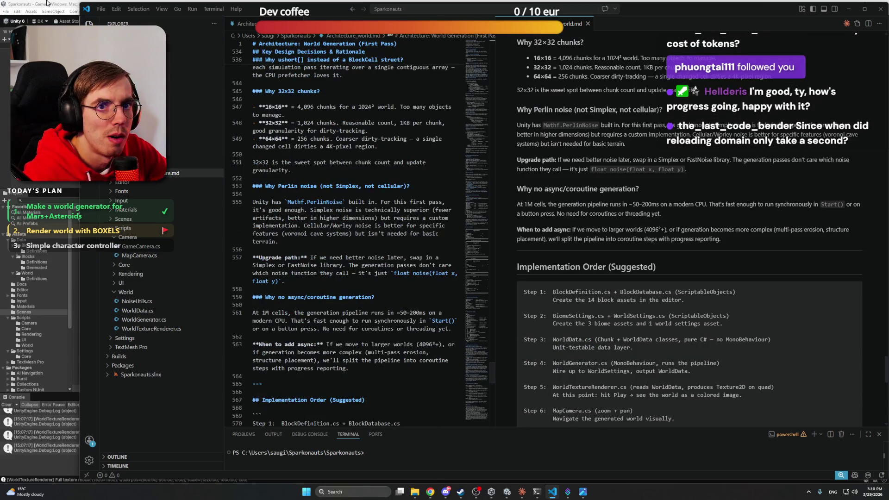
{"action": "left_click", "coordinate": [506, 491]}
{"action": "left_click", "coordinate": [521, 492]}
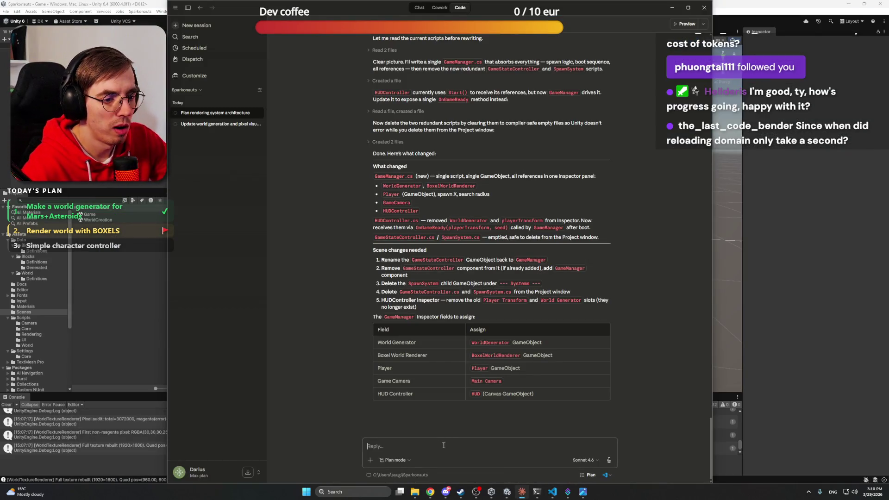
Send a Plan-mode request for the world rendering architecture, from world data to mesh and collider
{"action": "type", "text": "Let's"}
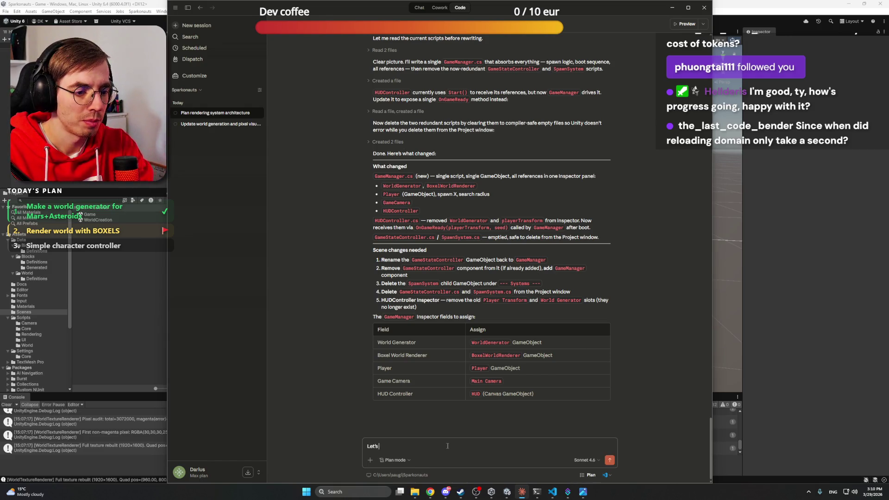
{"action": "type", "text": " plaow "}
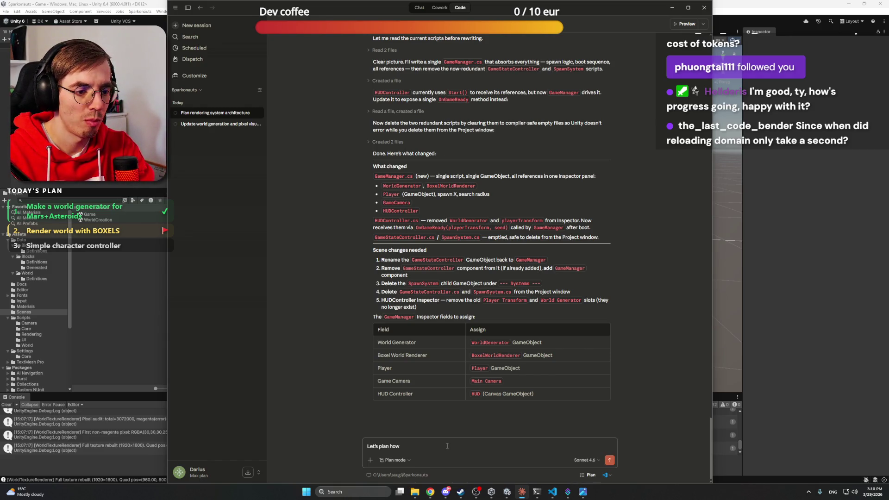
{"action": "type", "text": "World"}
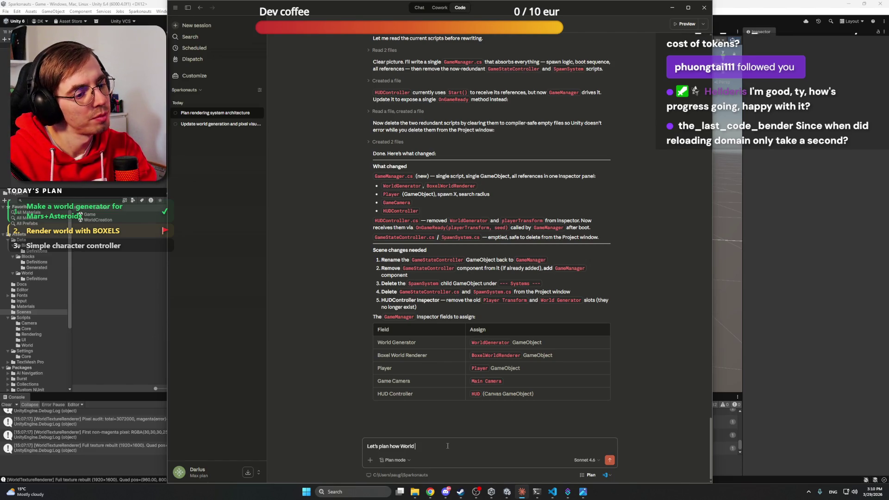
{"action": "type", "text": " rendering syst"}
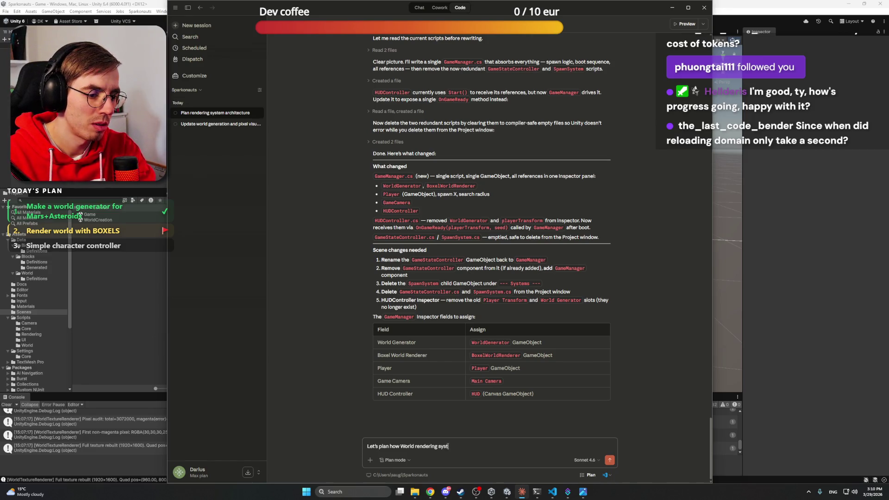
{"action": "type", "text": "em will work. Fro"}
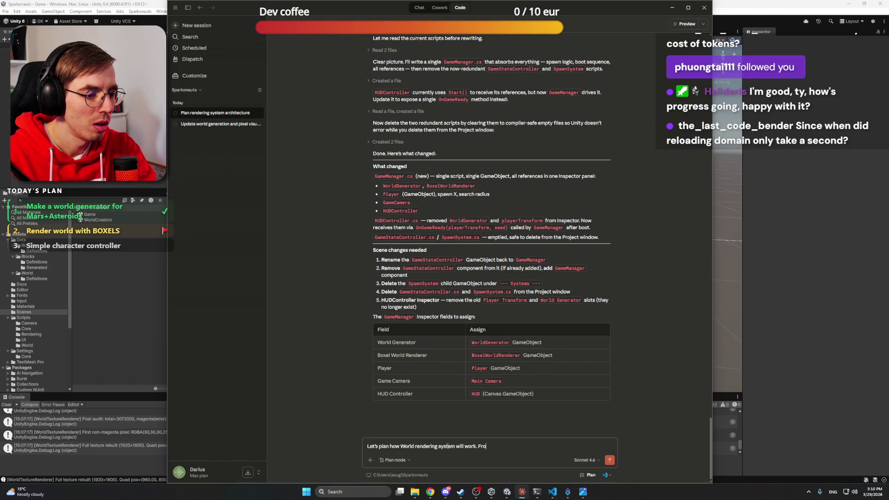
{"action": "type", "text": "m Taking"}
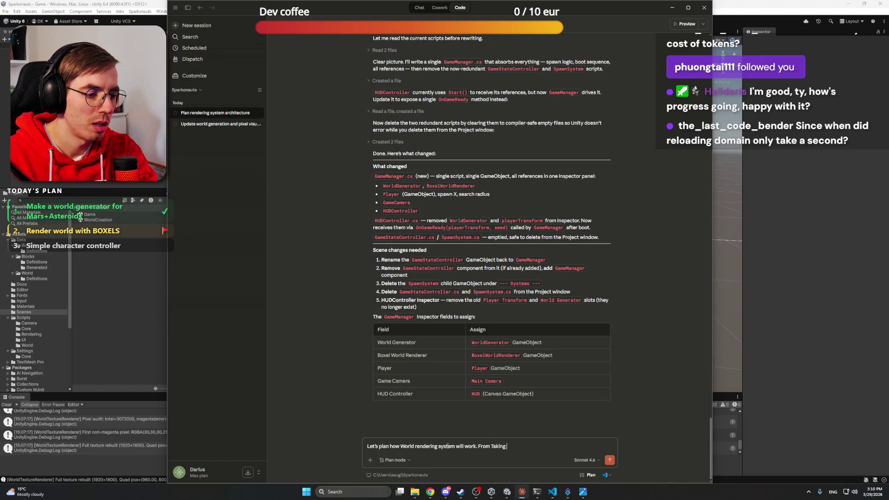
{"action": "type", "text": " world a"}
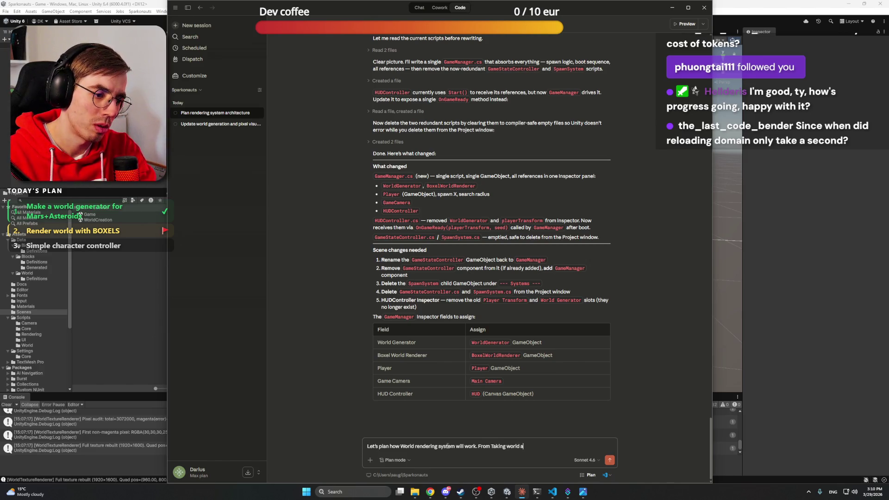
{"action": "type", "text": "tta, to"}
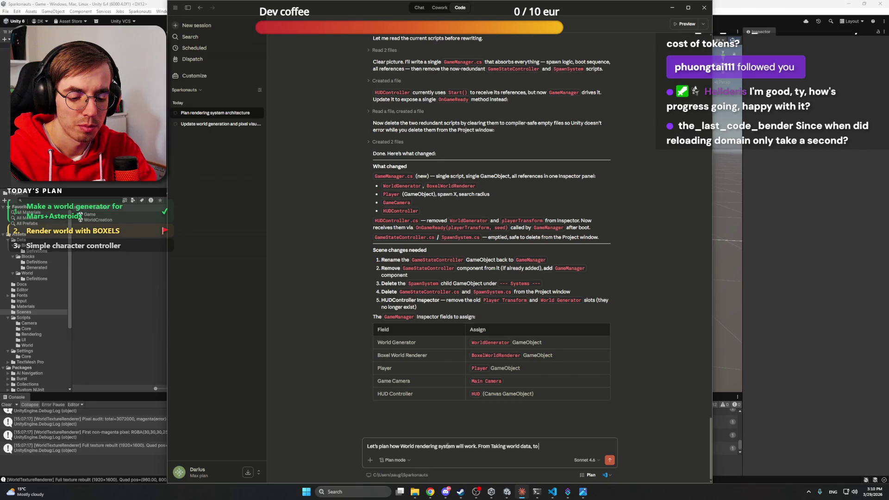
{"action": "type", "text": " constructing the mesh a"}
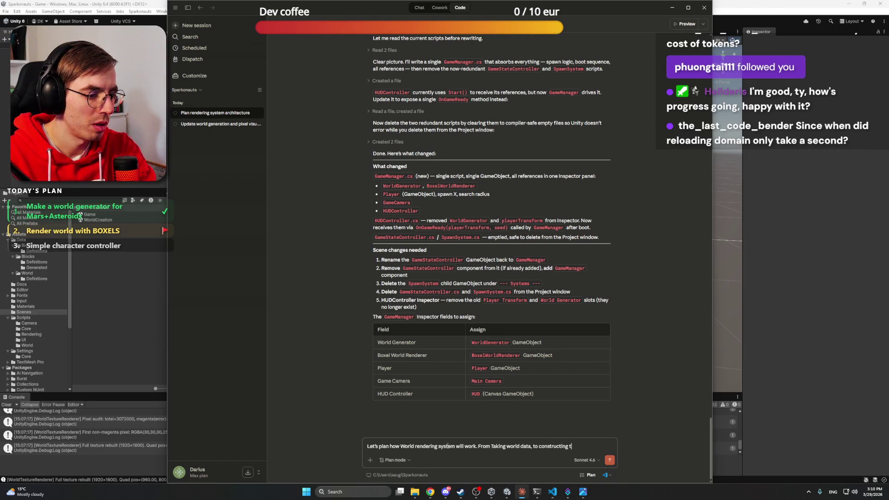
{"action": "type", "text": "nd colli"}
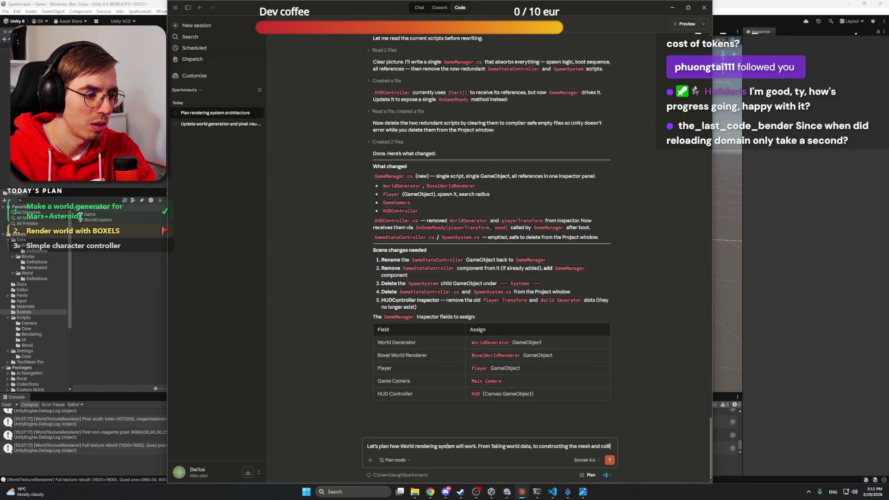
{"action": "type", "text": "der."}
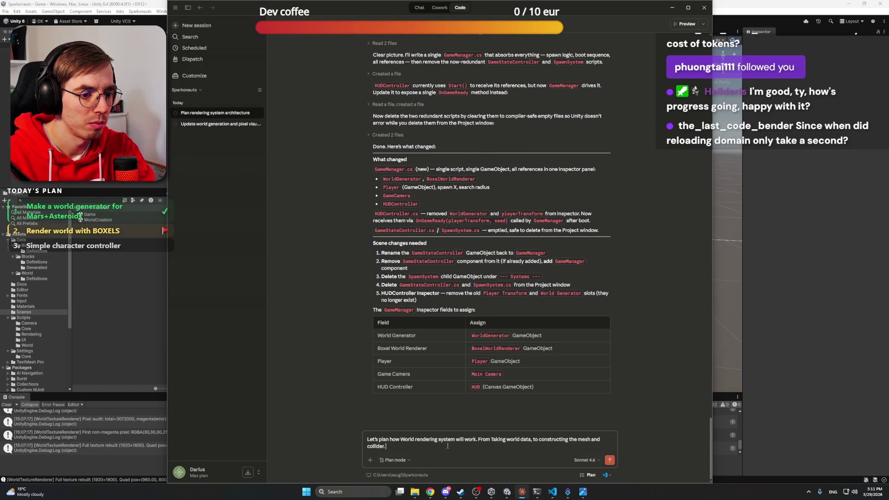
{"action": "type", "text": " Only plan the ac"}
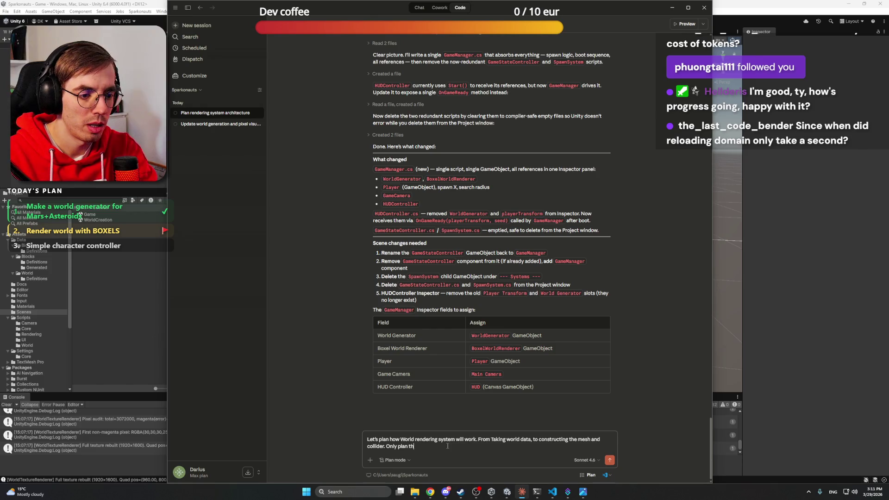
{"action": "type", "text": "ch"}
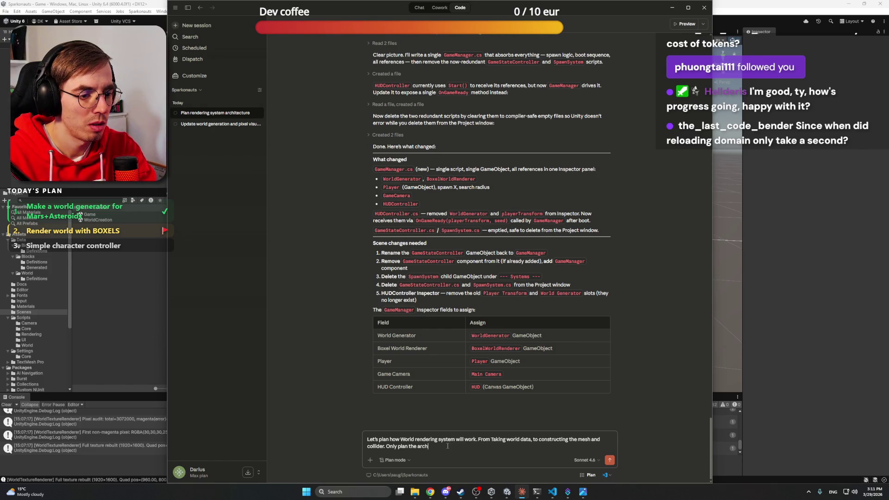
{"action": "type", "text": "itecture how."}
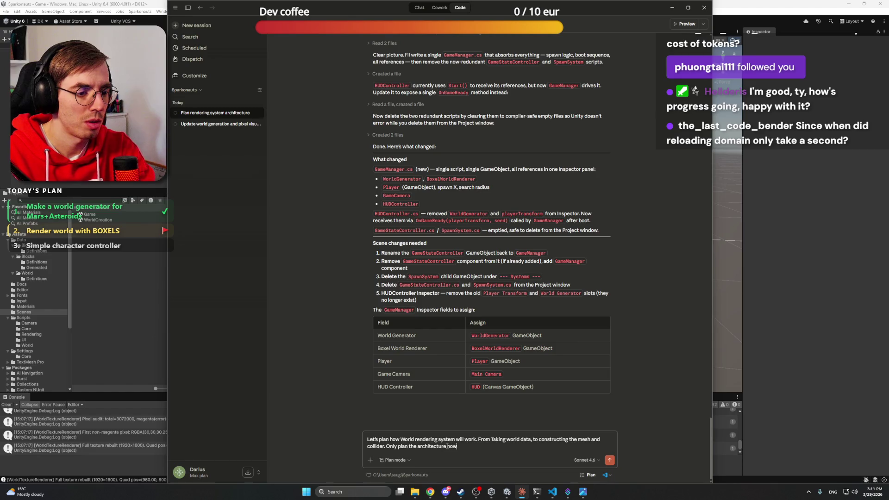
{"action": "key", "text": "Return"}
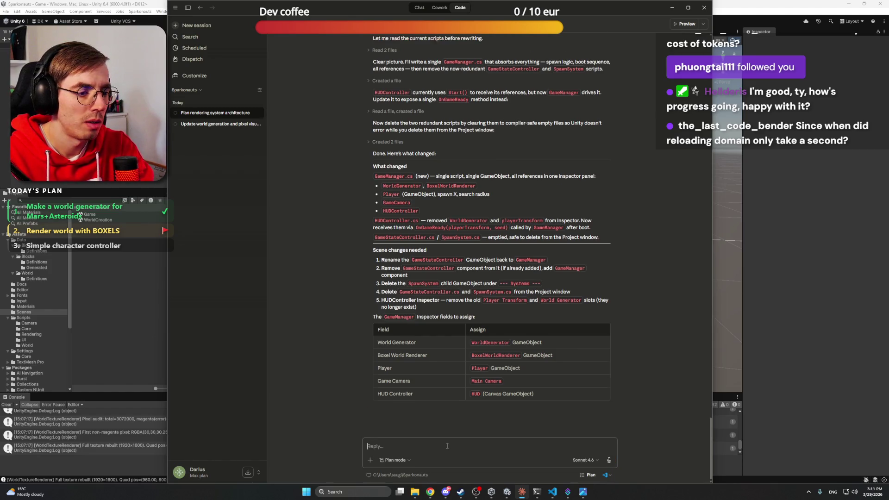
Play the Tinzo Moody House Mix in a New York Warehouse on YouTube, then minimize Chrome
{"action": "mouse_move", "coordinate": [430, 491]}
{"action": "left_click", "coordinate": [416, 455]}
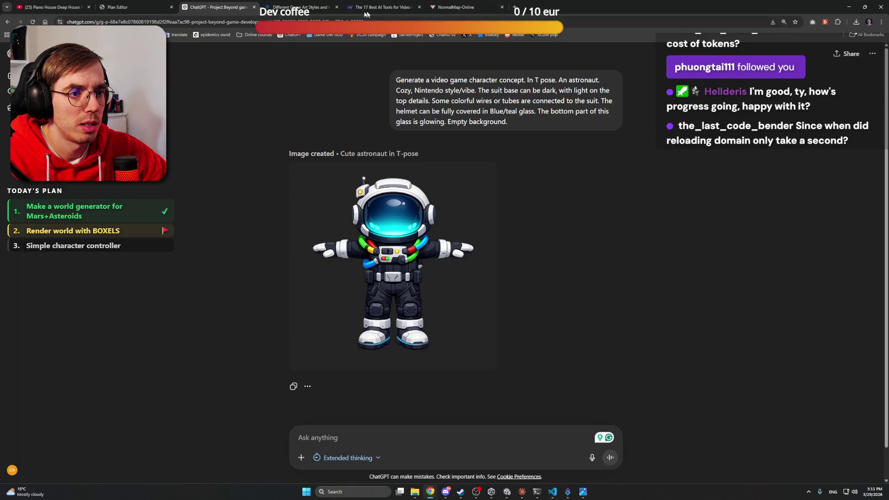
{"action": "left_click", "coordinate": [51, 7]}
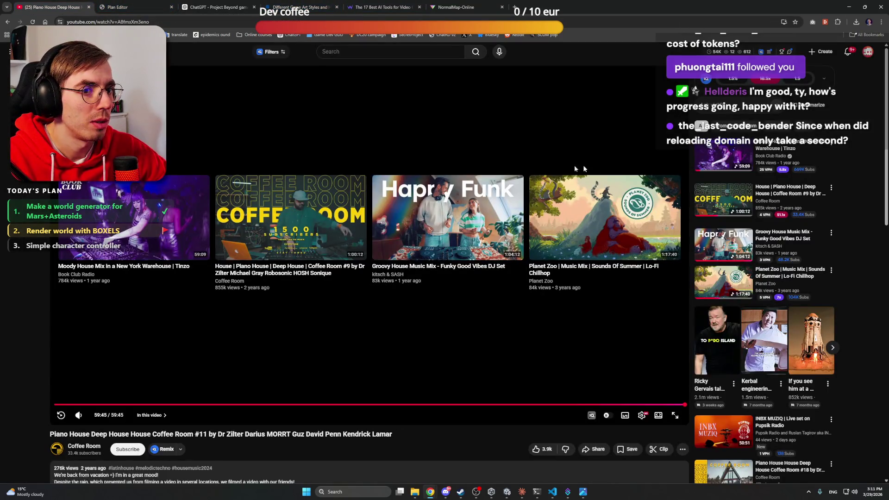
{"action": "left_click", "coordinate": [134, 217]}
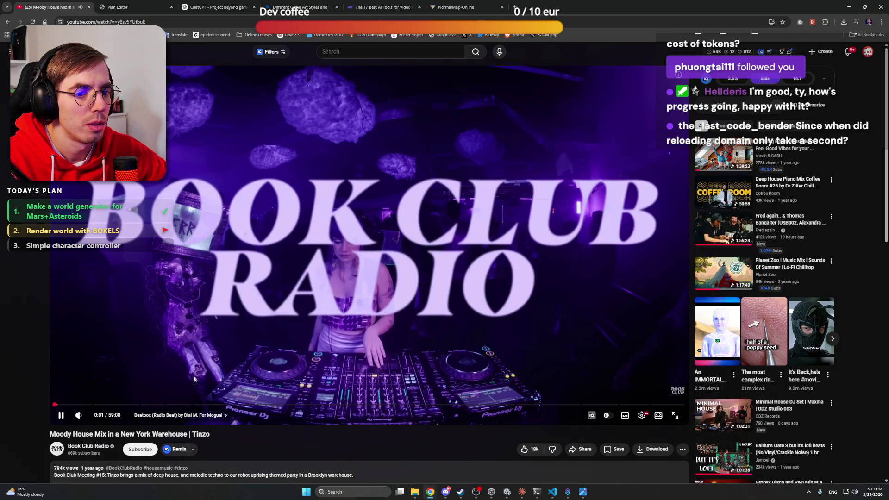
{"action": "left_click", "coordinate": [853, 7]}
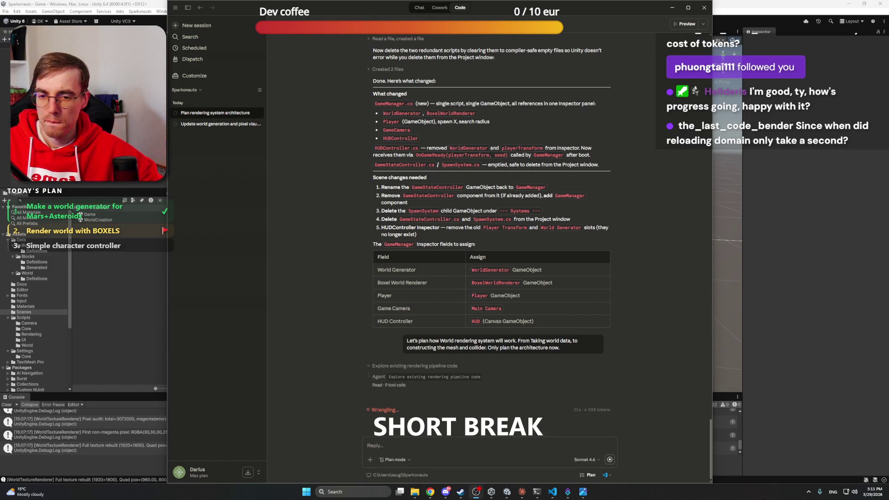
Set Voicemeeter's A1 output to the VG27A NVIDIA High Definition Audio device
{"action": "left_click", "coordinate": [808, 492]}
{"action": "left_click", "coordinate": [822, 443]}
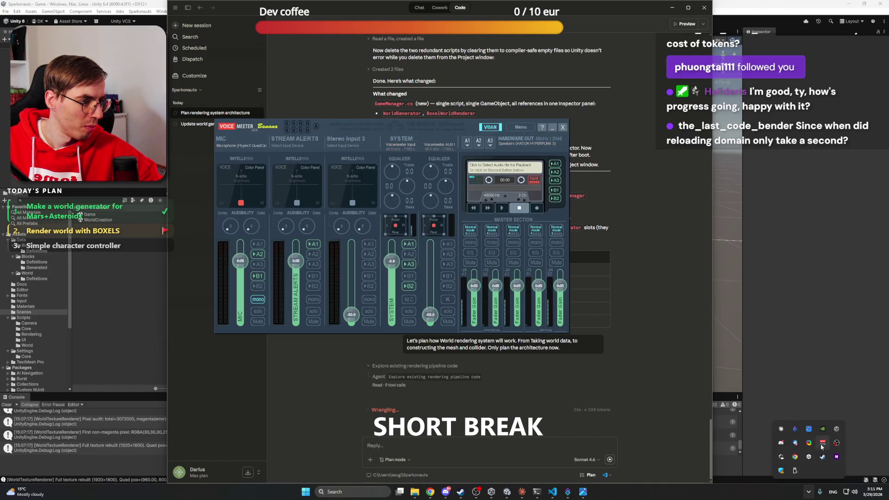
{"action": "left_click", "coordinate": [467, 141]}
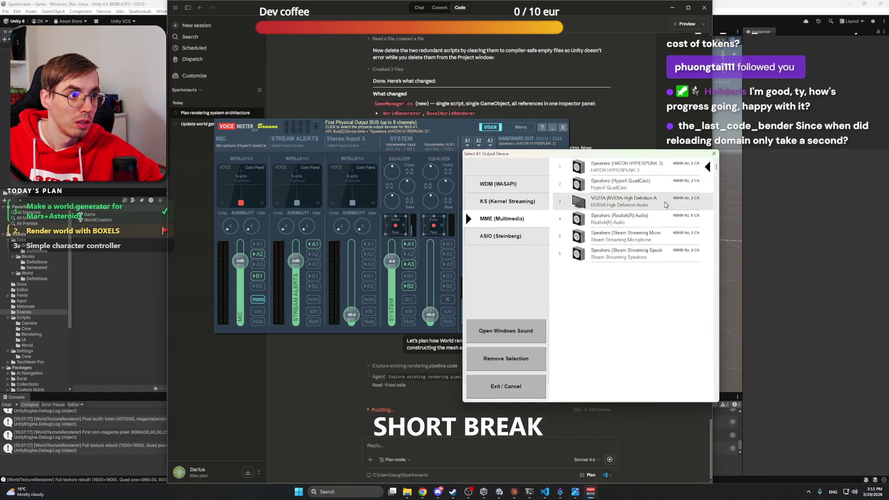
{"action": "left_click", "coordinate": [664, 205]}
{"action": "left_click", "coordinate": [668, 171]}
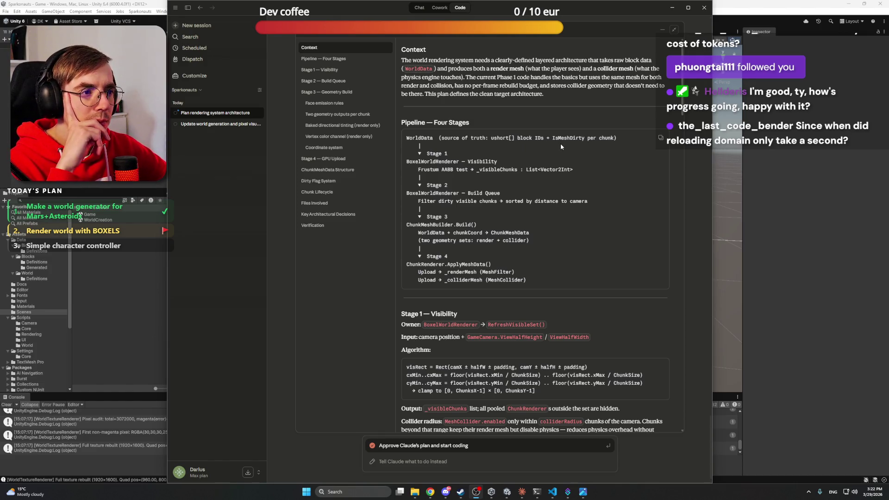
{"action": "left_click_drag", "start_coordinate": [552, 138], "coordinate": [586, 138]}
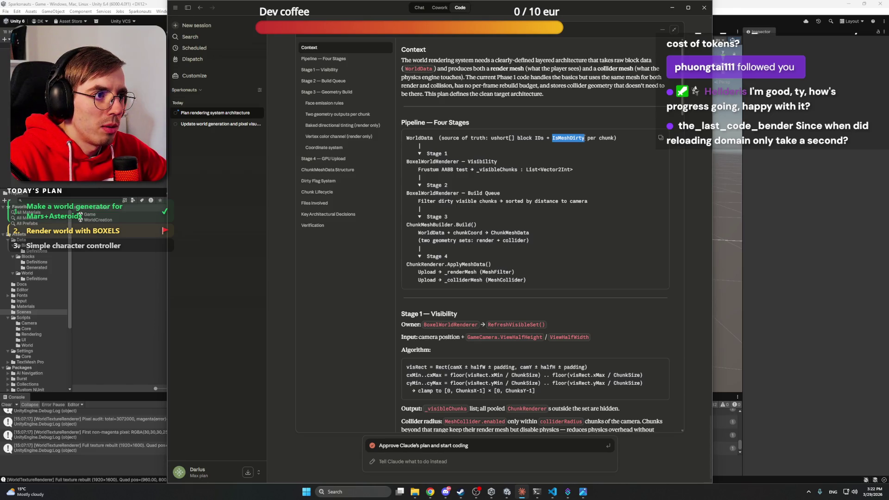
{"action": "left_click", "coordinate": [584, 137]}
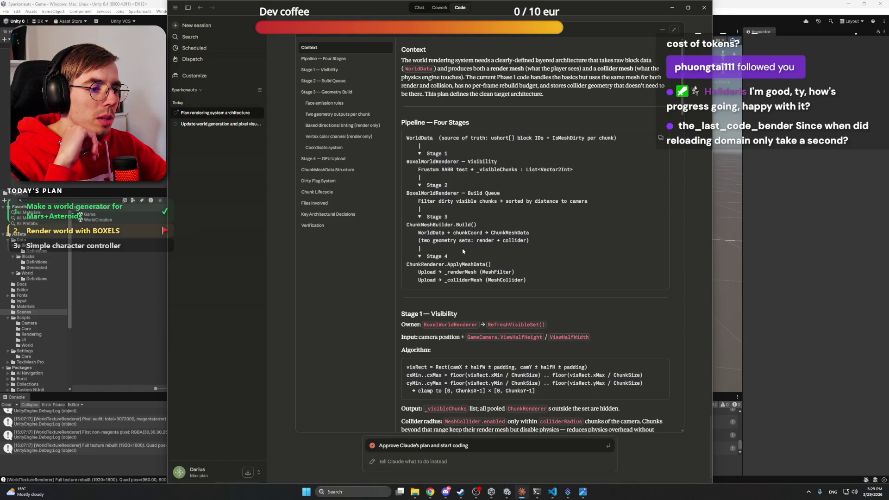
{"action": "scroll", "coordinate": [462, 251], "scroll_direction": "down", "scroll_amount": 3}
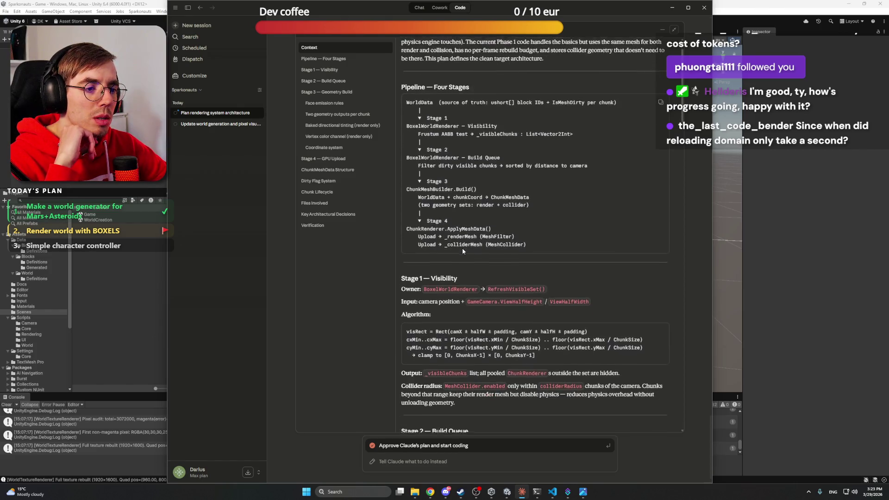
{"action": "scroll", "coordinate": [462, 250], "scroll_direction": "down", "scroll_amount": 1}
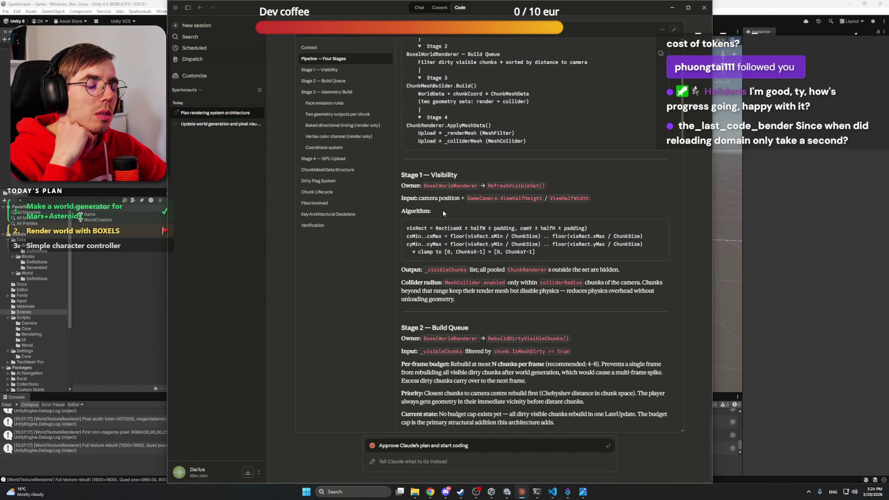
{"action": "scroll", "coordinate": [442, 210], "scroll_direction": "down", "scroll_amount": 3}
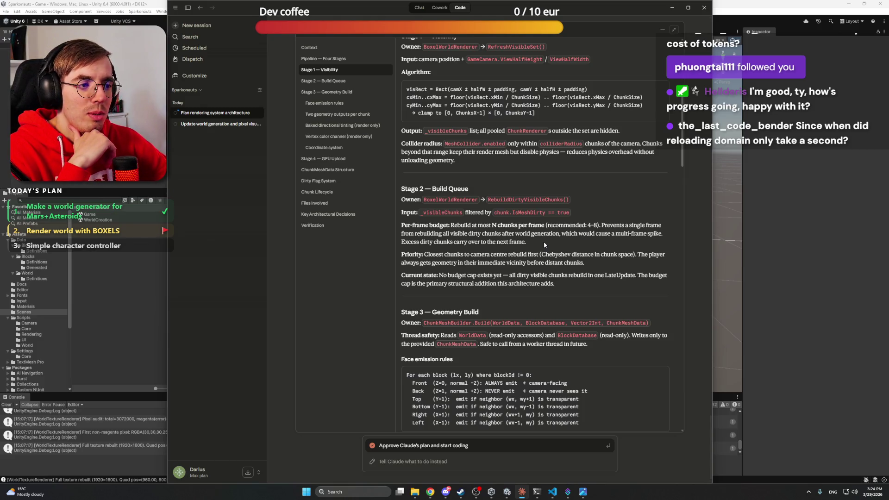
{"action": "scroll", "coordinate": [543, 241], "scroll_direction": "up", "scroll_amount": 7}
{"action": "scroll", "coordinate": [544, 241], "scroll_direction": "down", "scroll_amount": 10}
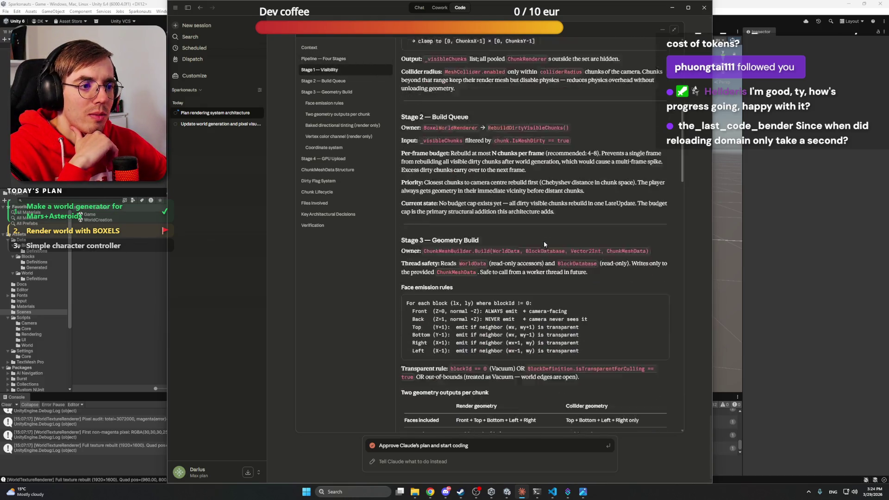
{"action": "scroll", "coordinate": [543, 240], "scroll_direction": "down", "scroll_amount": 1}
{"action": "scroll", "coordinate": [537, 222], "scroll_direction": "up", "scroll_amount": 1}
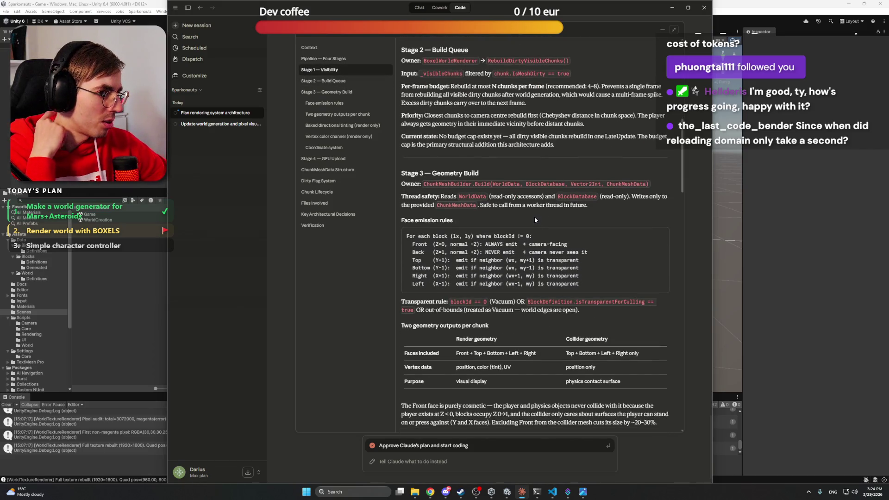
{"action": "scroll", "coordinate": [534, 218], "scroll_direction": "up", "scroll_amount": 1}
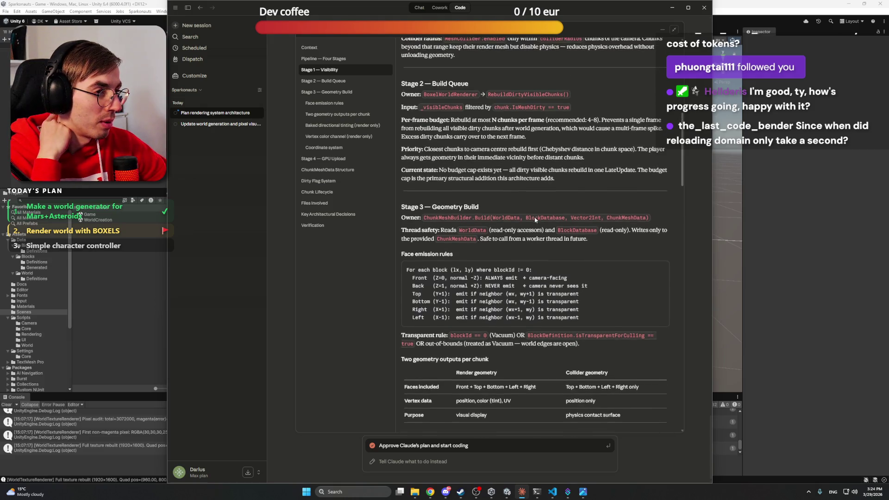
{"action": "scroll", "coordinate": [534, 217], "scroll_direction": "down", "scroll_amount": 1}
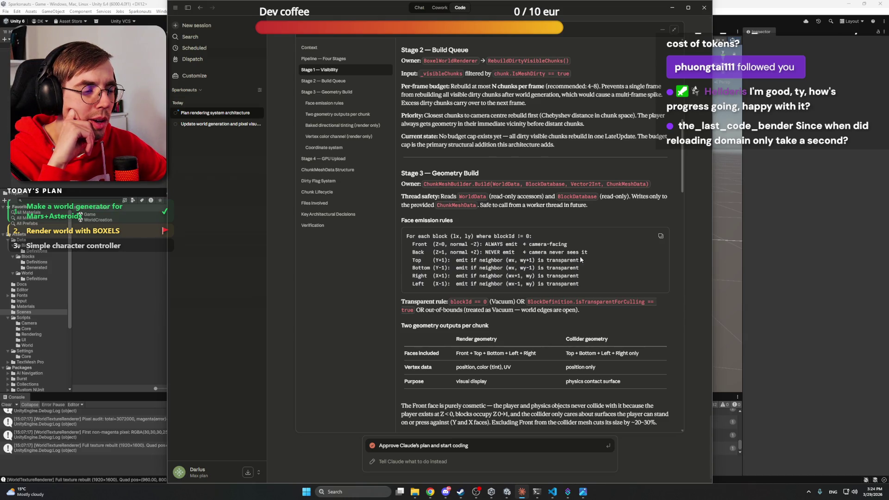
{"action": "scroll", "coordinate": [432, 254], "scroll_direction": "down", "scroll_amount": 4}
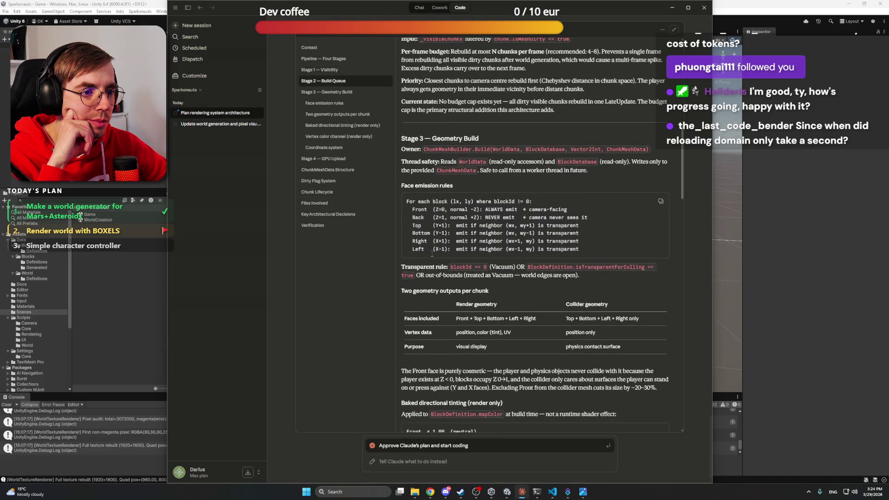
{"action": "scroll", "coordinate": [432, 253], "scroll_direction": "down", "scroll_amount": 3}
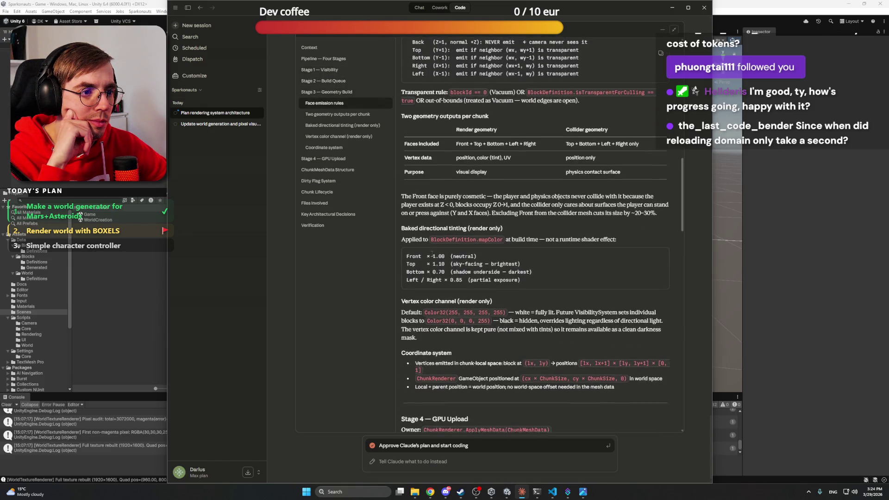
{"action": "scroll", "coordinate": [432, 254], "scroll_direction": "down", "scroll_amount": 3}
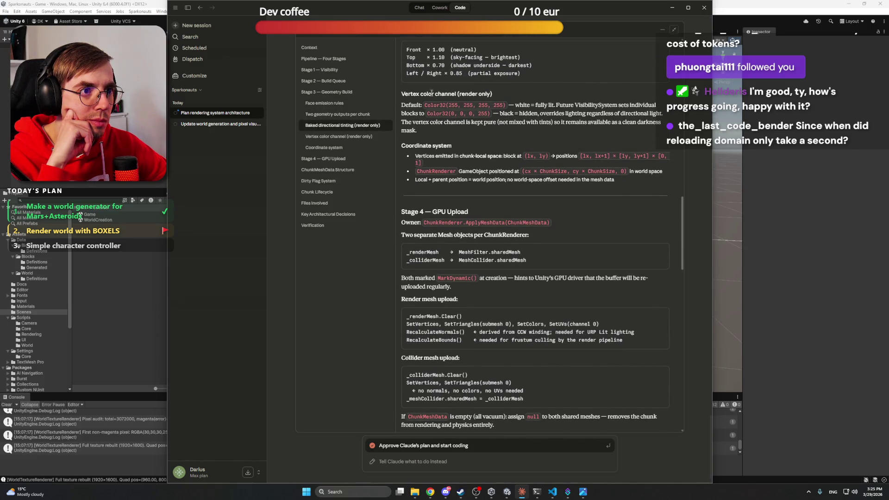
{"action": "scroll", "coordinate": [431, 94], "scroll_direction": "up", "scroll_amount": 2}
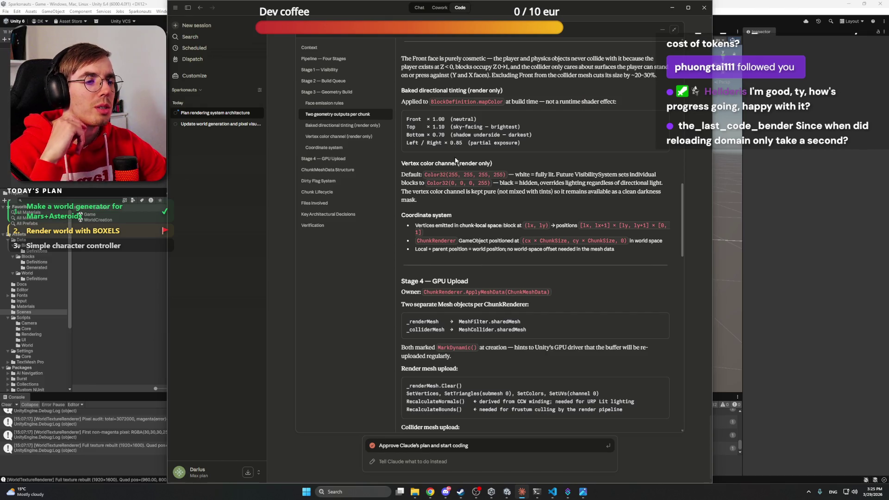
{"action": "scroll", "coordinate": [467, 151], "scroll_direction": "up", "scroll_amount": 1}
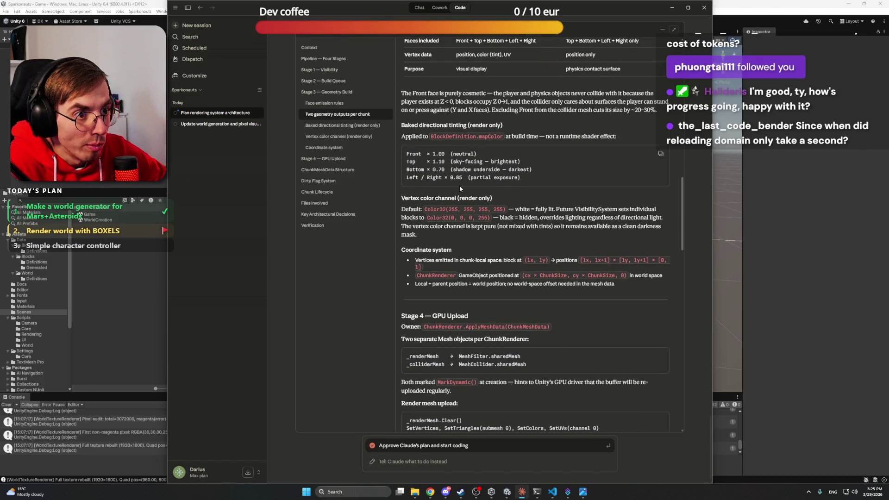
{"action": "scroll", "coordinate": [455, 191], "scroll_direction": "up", "scroll_amount": 1}
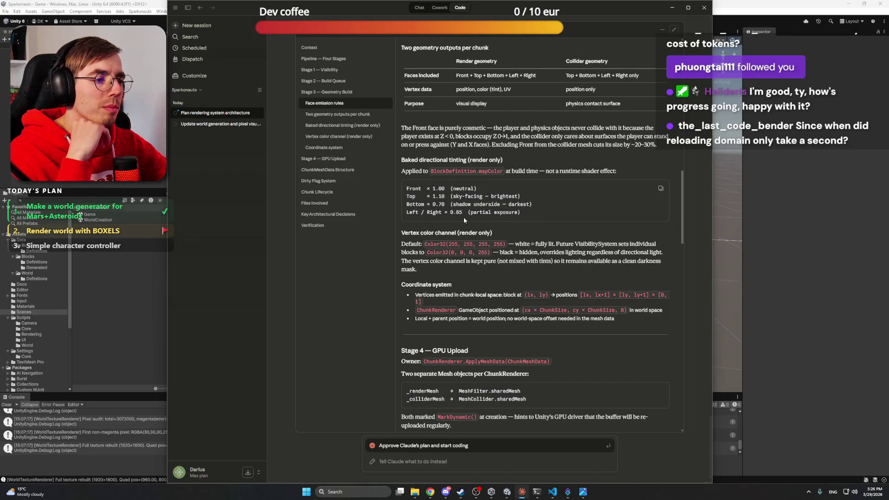
Read through the plan's decisions, including the never-destroyed chunk pool, and approve it for coding
{"action": "scroll", "coordinate": [463, 218], "scroll_direction": "down", "scroll_amount": 3}
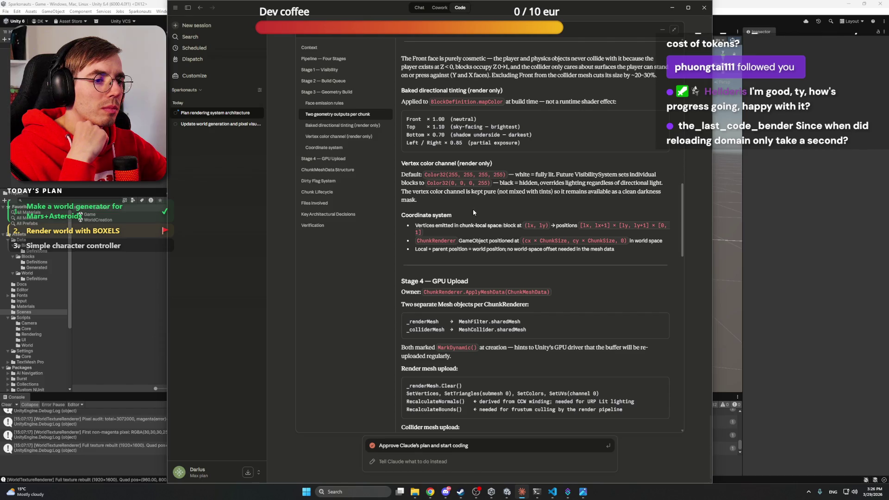
{"action": "scroll", "coordinate": [474, 212], "scroll_direction": "down", "scroll_amount": 4}
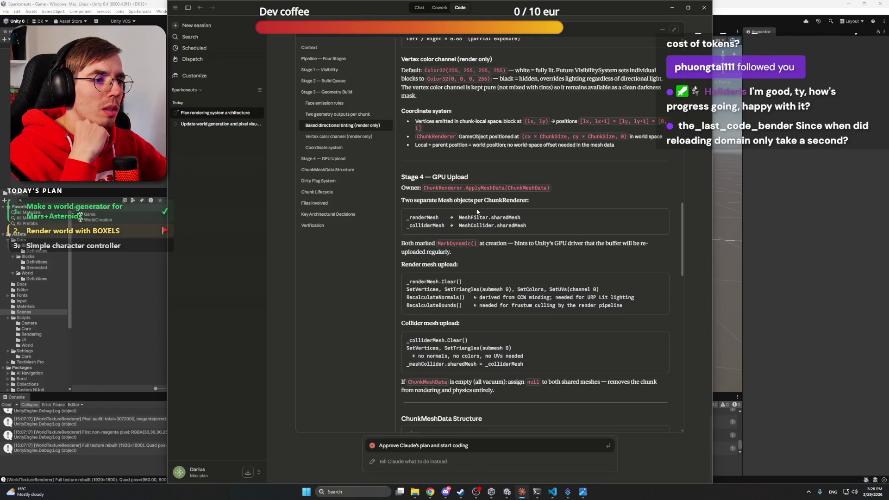
{"action": "scroll", "coordinate": [523, 212], "scroll_direction": "down", "scroll_amount": 12}
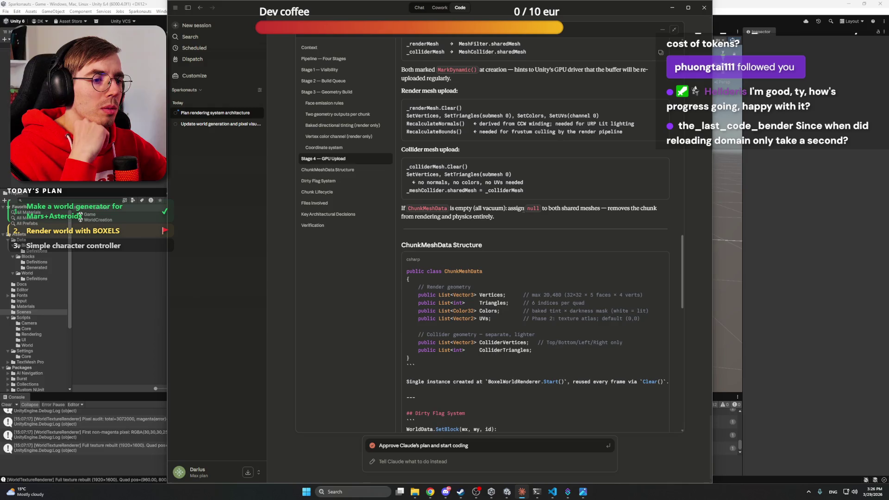
{"action": "scroll", "coordinate": [523, 211], "scroll_direction": "down", "scroll_amount": 7}
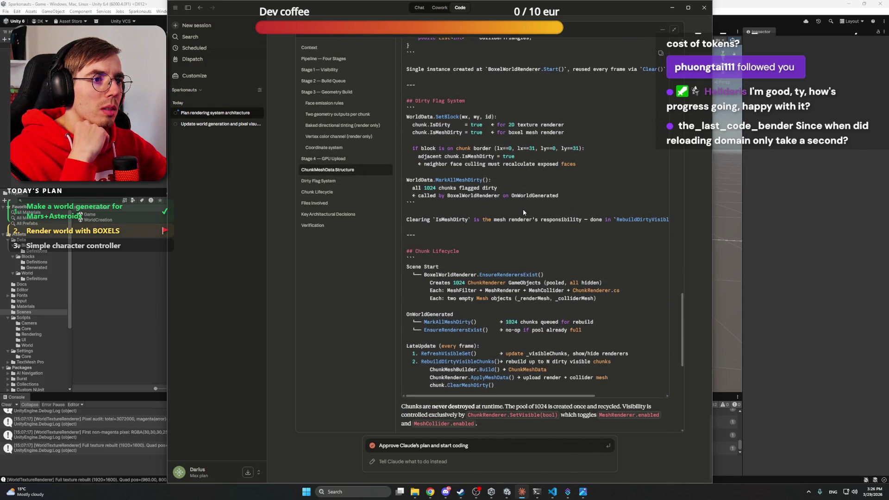
{"action": "scroll", "coordinate": [523, 212], "scroll_direction": "down", "scroll_amount": 12}
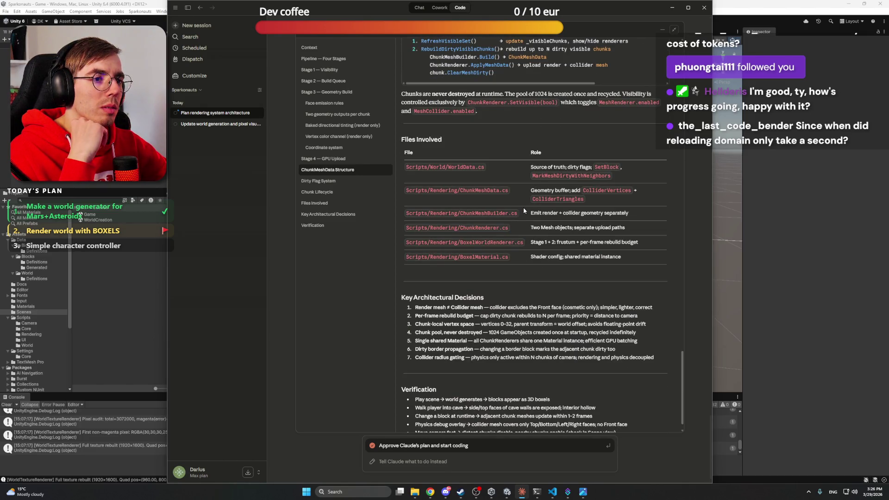
{"action": "scroll", "coordinate": [523, 211], "scroll_direction": "down", "scroll_amount": 1}
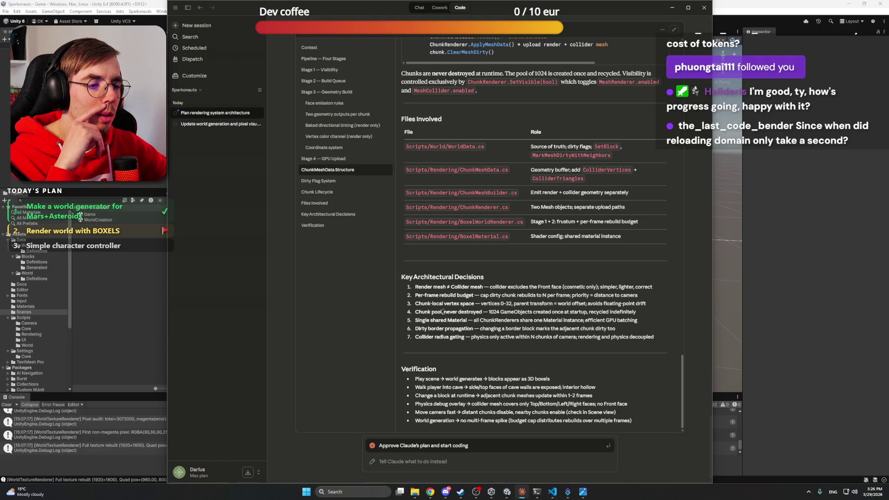
{"action": "left_click_drag", "start_coordinate": [424, 311], "coordinate": [483, 312]}
{"action": "left_click", "coordinate": [482, 312]}
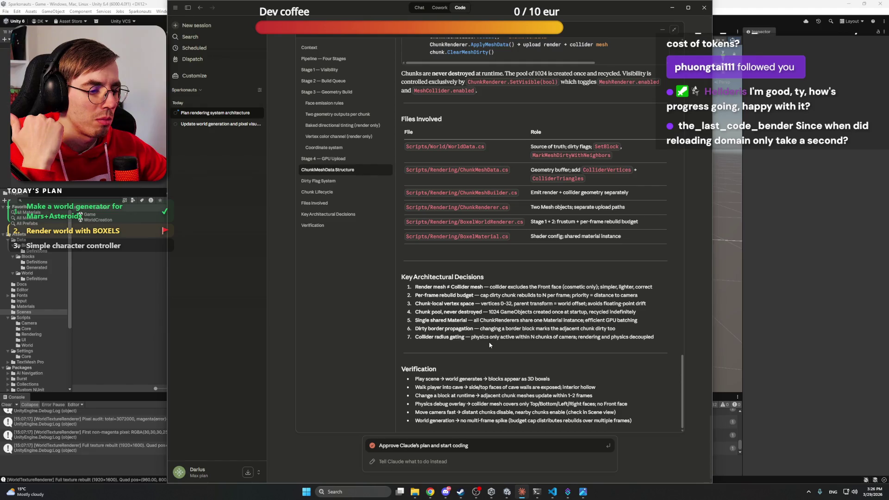
{"action": "left_click", "coordinate": [423, 447]}
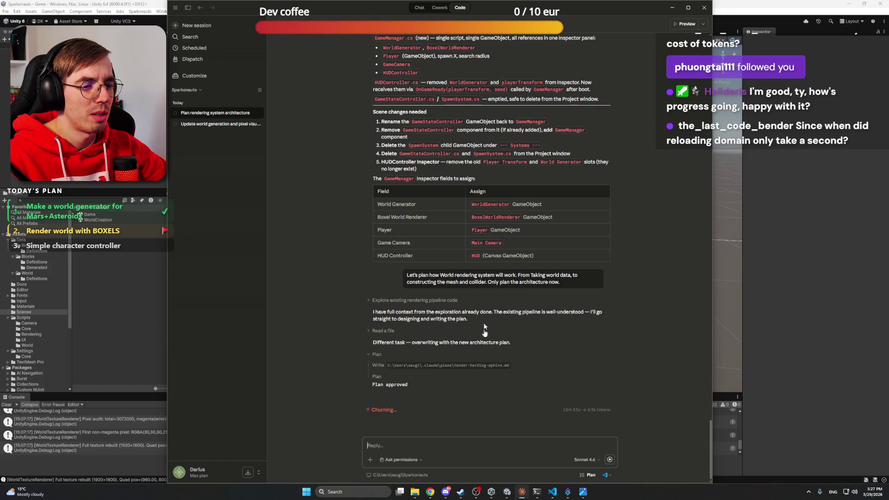
Briefly show and hide Discord, then bring the Chrome browser forward
{"action": "left_click", "coordinate": [446, 493]}
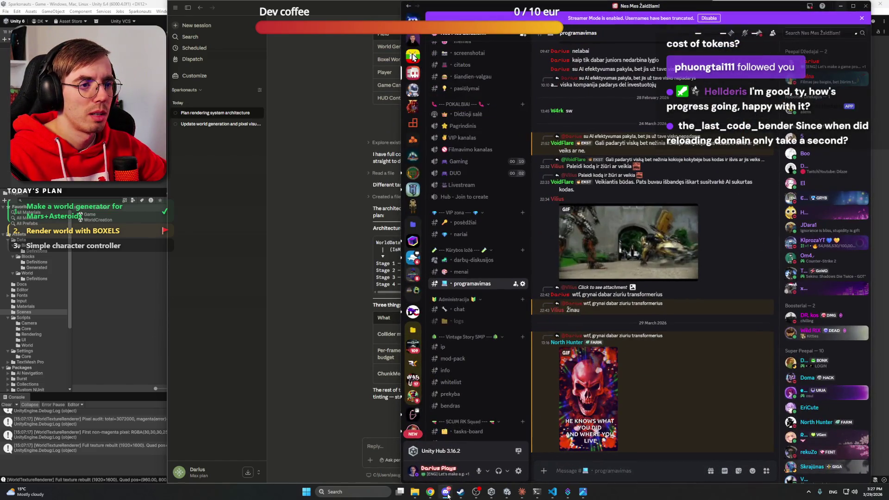
{"action": "left_click", "coordinate": [446, 493]}
{"action": "mouse_move", "coordinate": [431, 493]}
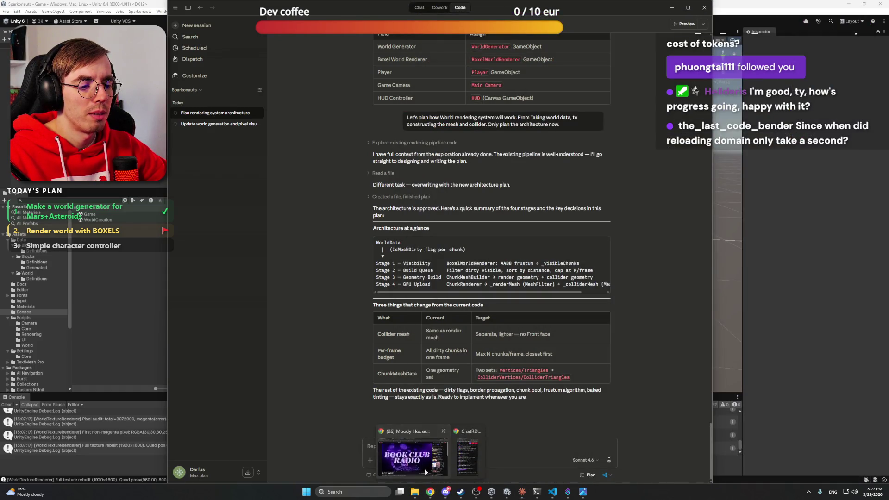
{"action": "left_click", "coordinate": [417, 430]}
{"action": "left_click", "coordinate": [301, 7]}
Find the ChatGPT tab and open the Mars Sand Texture Design chat
{"action": "left_click", "coordinate": [367, 4]}
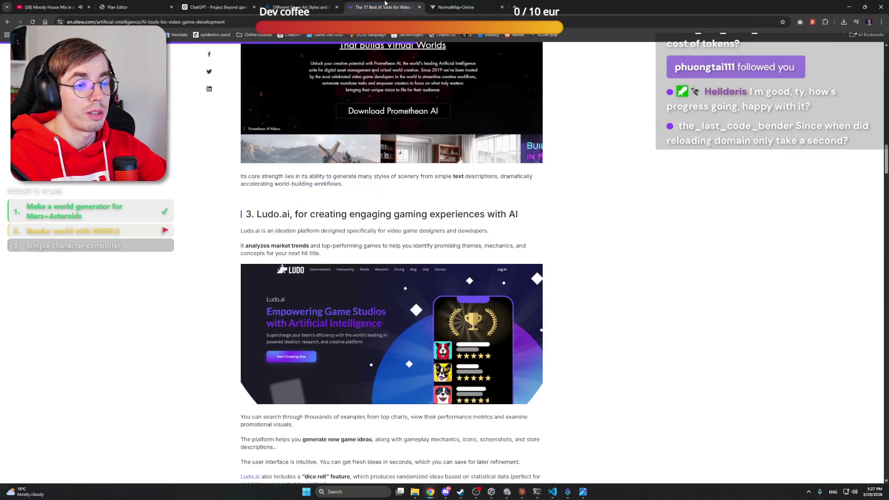
{"action": "left_click", "coordinate": [456, 5]}
{"action": "left_click", "coordinate": [301, 4]}
{"action": "left_click", "coordinate": [253, 4]}
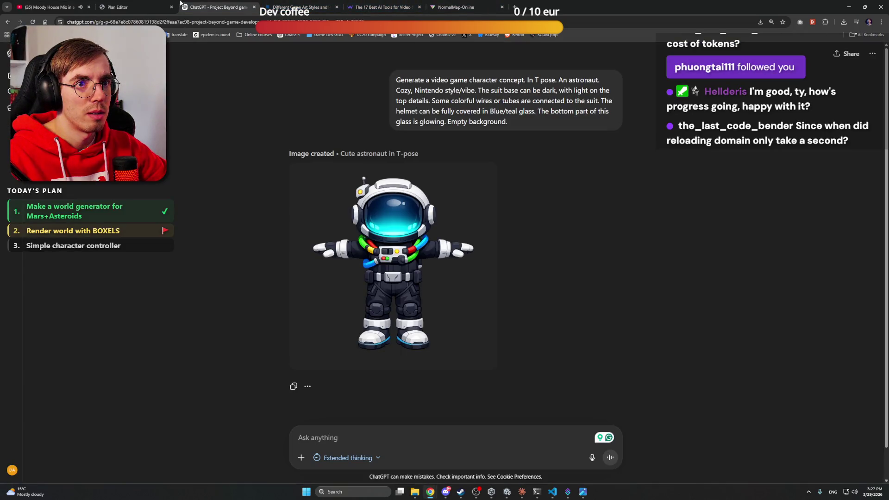
{"action": "left_click", "coordinate": [139, 6]}
{"action": "left_click", "coordinate": [217, 7]}
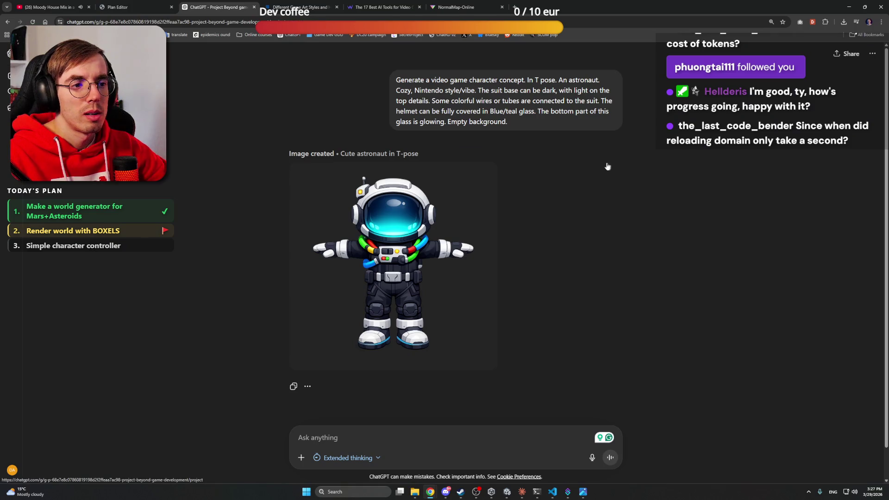
{"action": "key", "text": "alt+Left"}
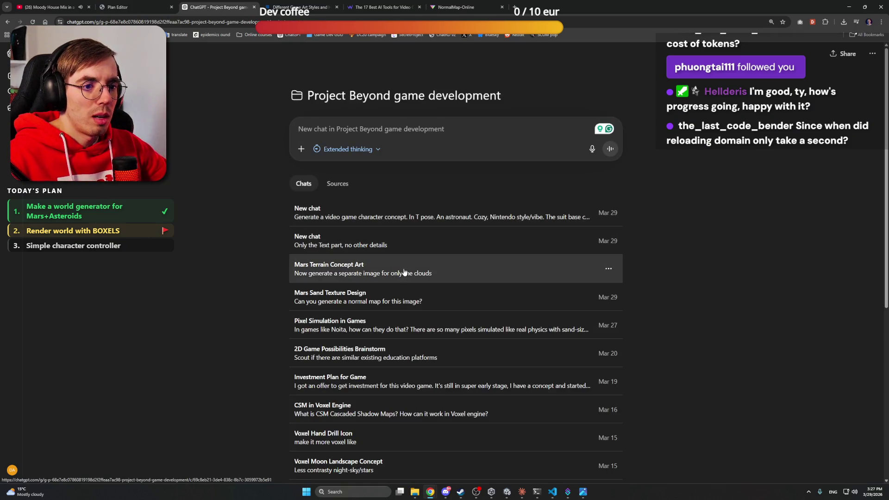
{"action": "left_click", "coordinate": [406, 299]}
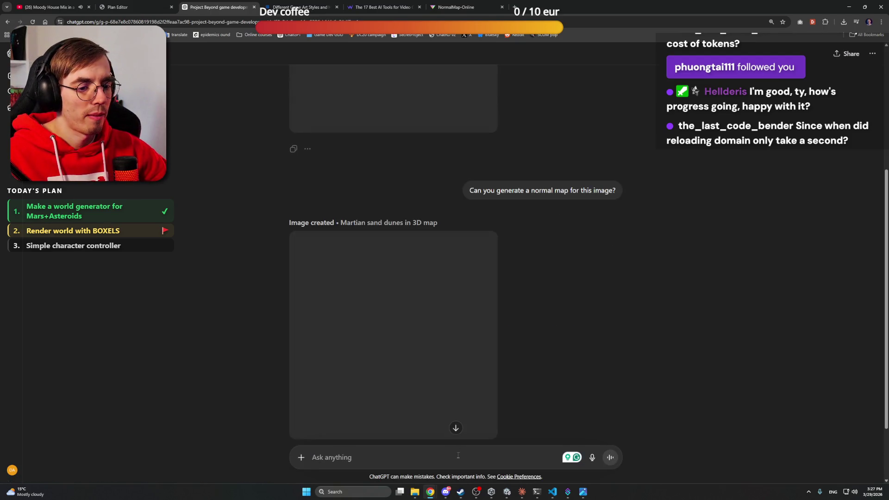
Ask ChatGPT to regenerate the first texture without rocks and pebbles, correcting the 'pebles' typo
{"action": "type", "text": "Generate the first texture, but without"}
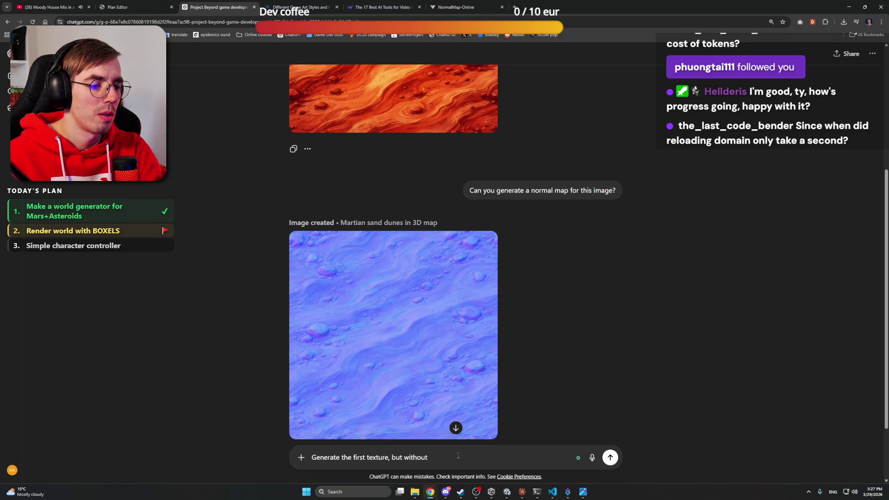
{"action": "type", "text": "rocks and pebles"}
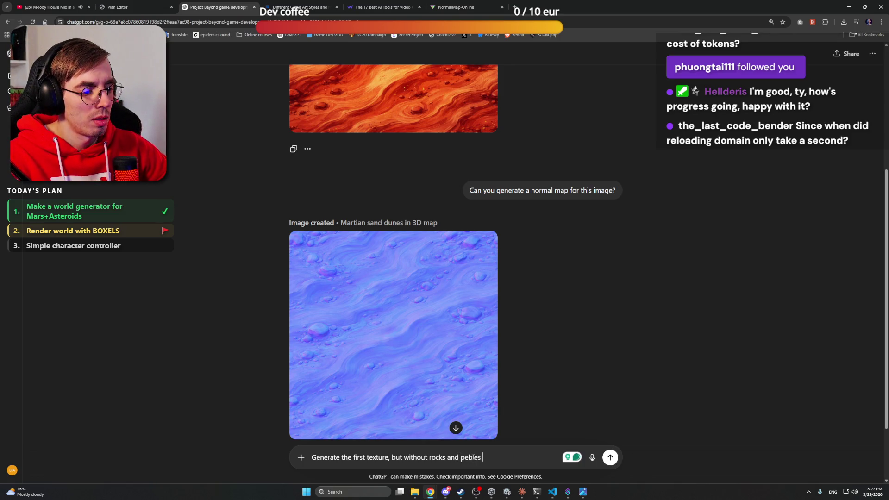
{"action": "right_click", "coordinate": [472, 458]}
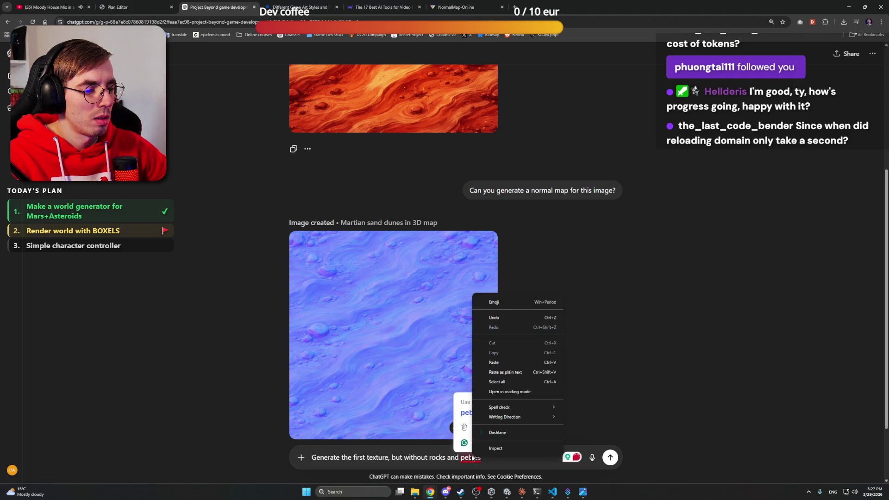
{"action": "left_click", "coordinate": [465, 413]}
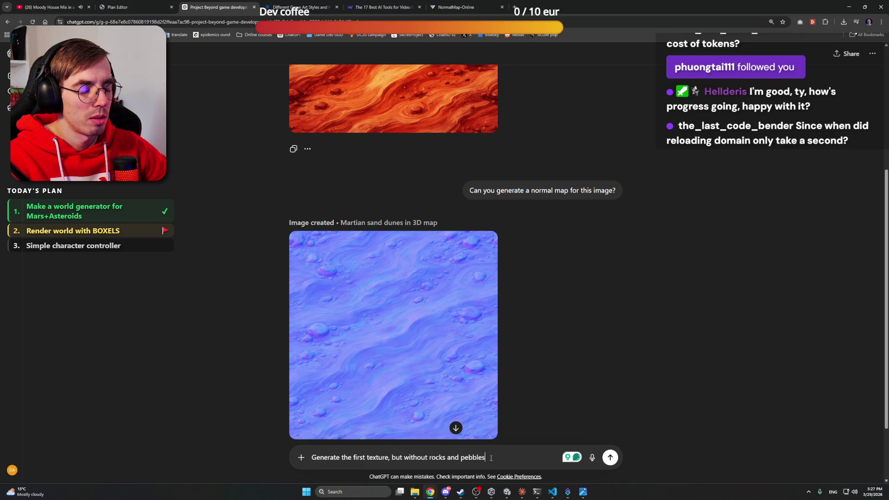
{"action": "key", "text": "Return"}
Leave the Claude plan and bring the Unity editor with the Game scene forward
{"action": "key", "text": "alt+Tab"}
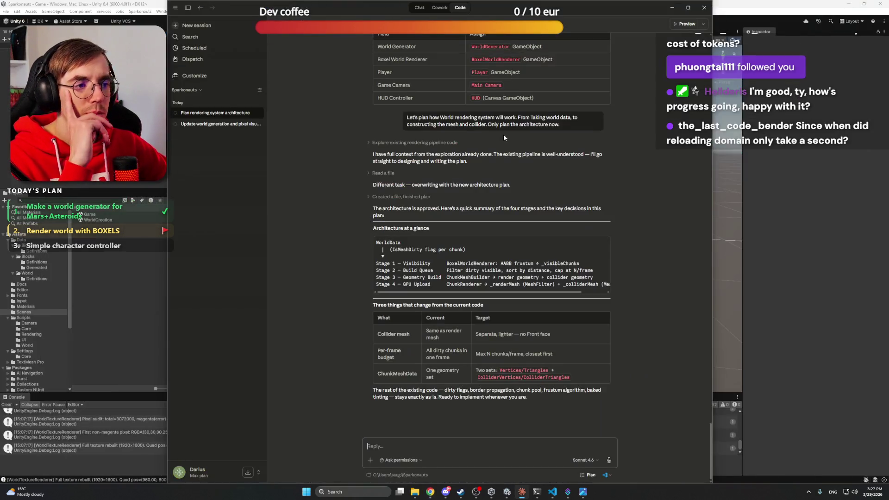
{"action": "scroll", "coordinate": [602, 241], "scroll_direction": "up", "scroll_amount": 1}
{"action": "scroll", "coordinate": [642, 242], "scroll_direction": "down", "scroll_amount": 1}
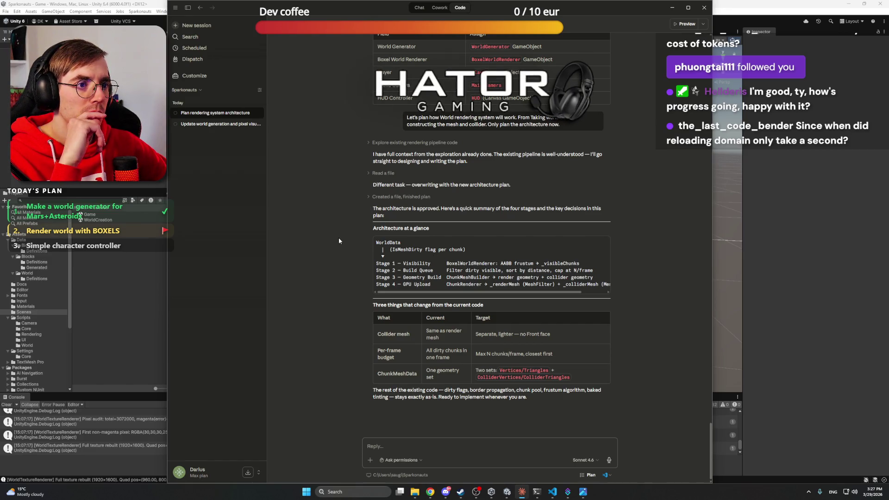
{"action": "left_click", "coordinate": [751, 2]}
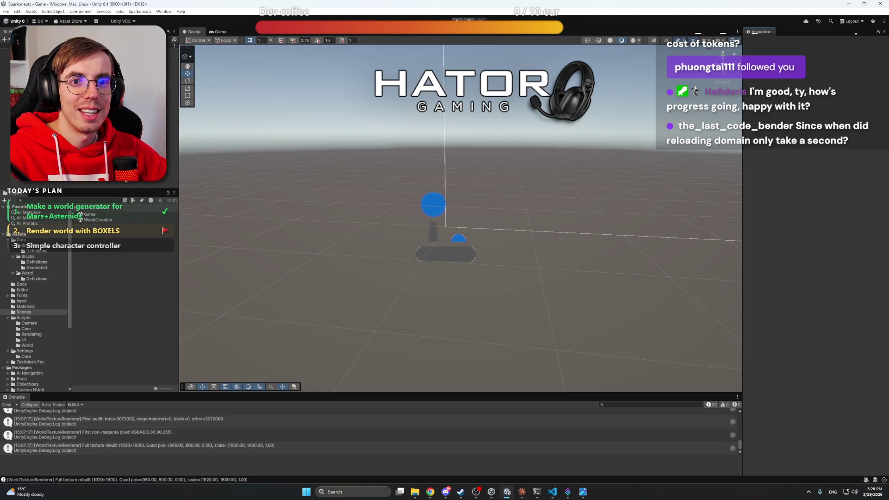
Back in Chrome, run a web search for 'image to 3D model' in a new tab
{"action": "mouse_move", "coordinate": [430, 489]}
{"action": "left_click", "coordinate": [455, 452]}
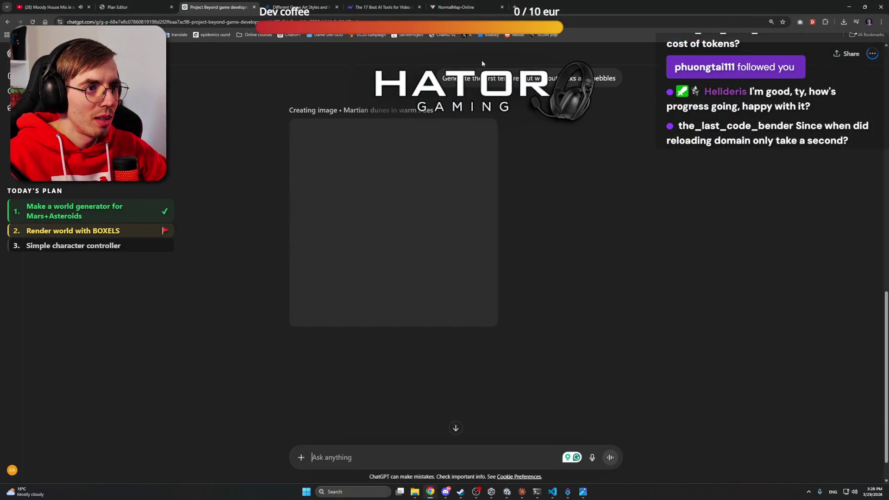
{"action": "left_click", "coordinate": [477, 4]}
{"action": "left_click", "coordinate": [393, 3]}
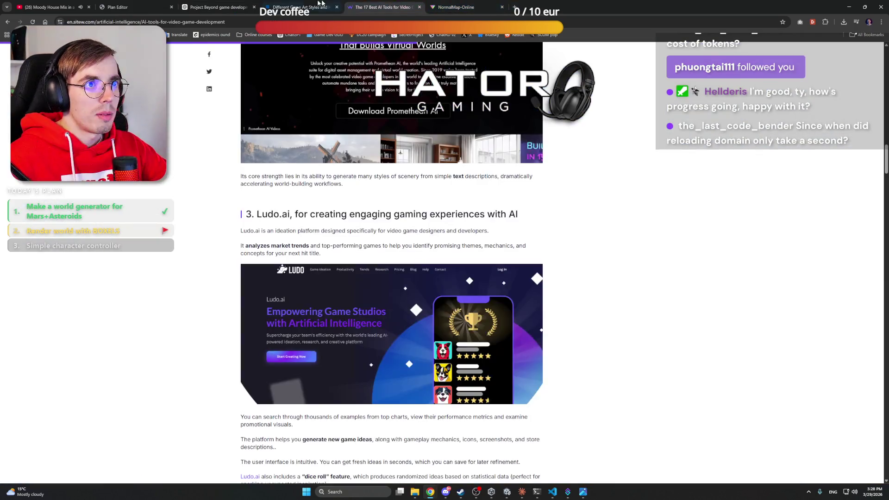
{"action": "left_click", "coordinate": [456, 7]}
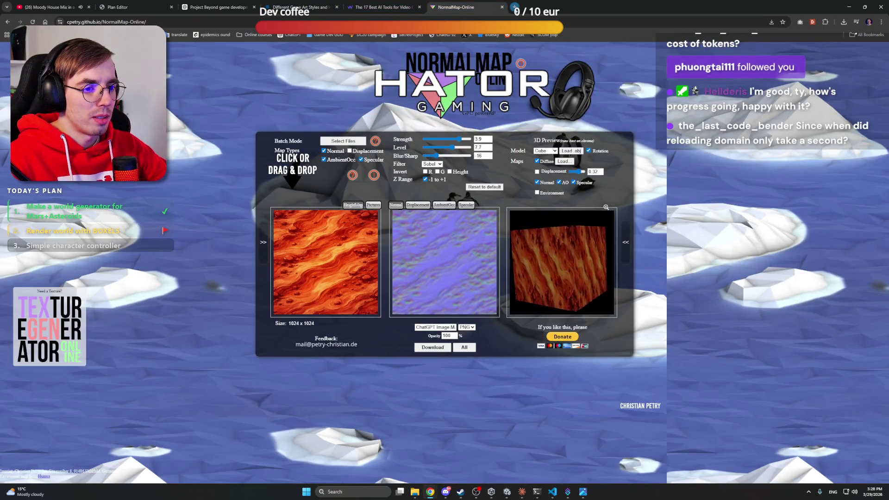
{"action": "left_click", "coordinate": [514, 7]}
{"action": "type", "text": "image to "}
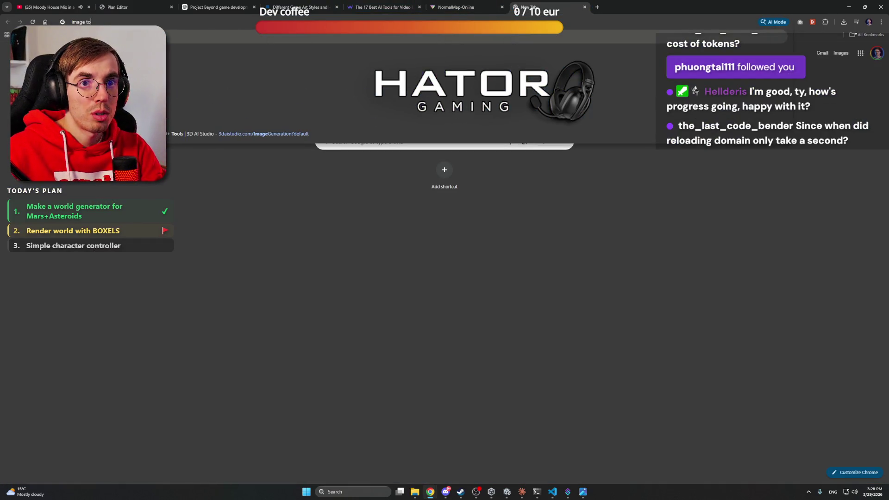
{"action": "type", "text": "3D model"}
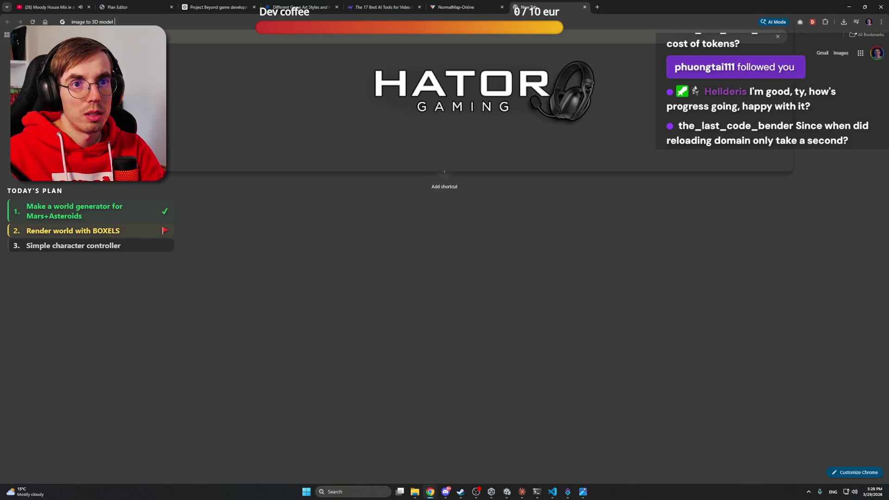
{"action": "key", "text": "Return"}
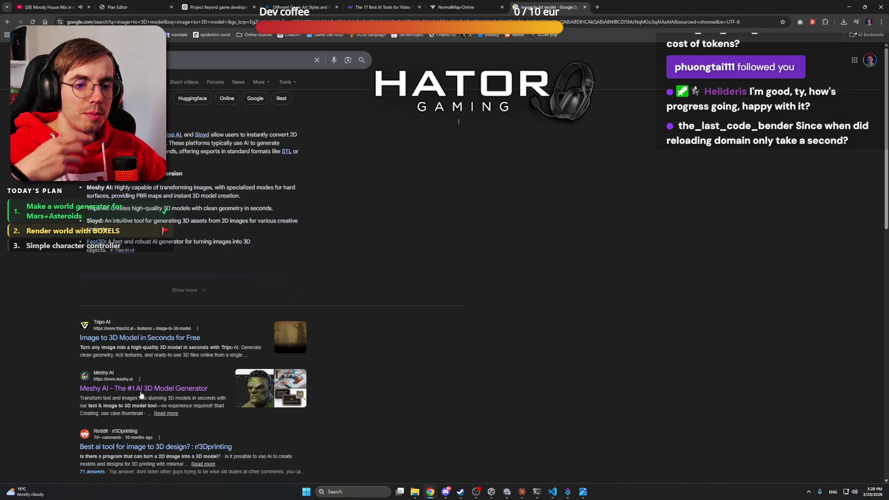
Open the Meshy AI search result and scroll down through its feature sections
{"action": "left_click", "coordinate": [143, 388]}
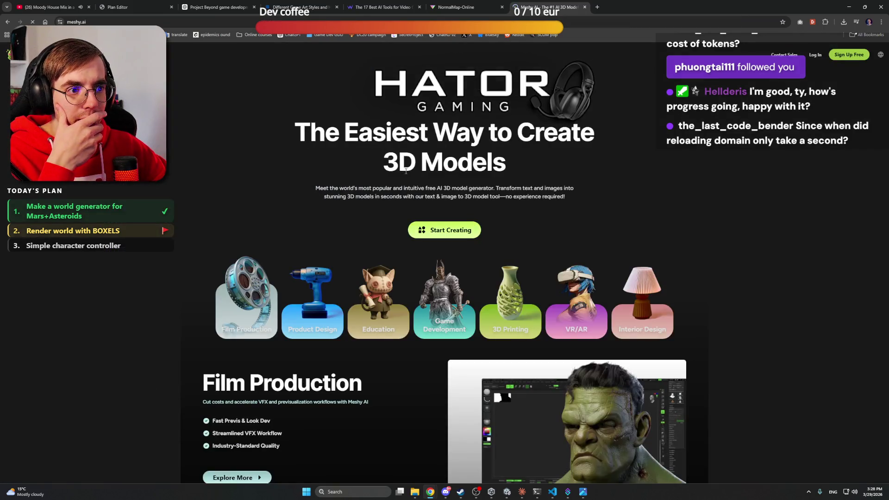
{"action": "scroll", "coordinate": [446, 252], "scroll_direction": "down", "scroll_amount": 5}
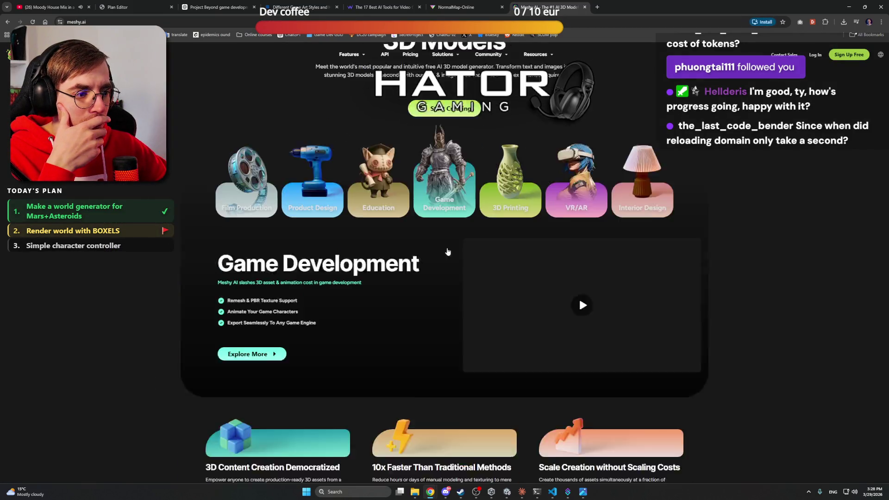
{"action": "scroll", "coordinate": [410, 264], "scroll_direction": "down", "scroll_amount": 8}
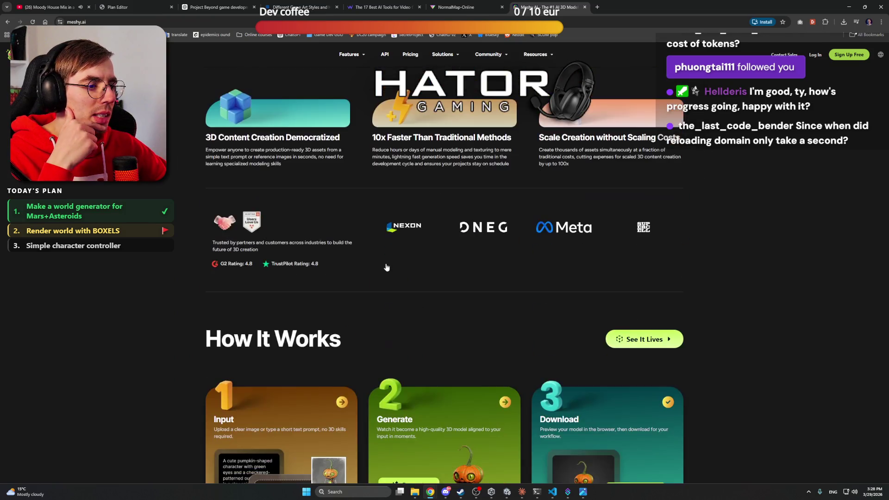
{"action": "scroll", "coordinate": [158, 280], "scroll_direction": "down", "scroll_amount": 2}
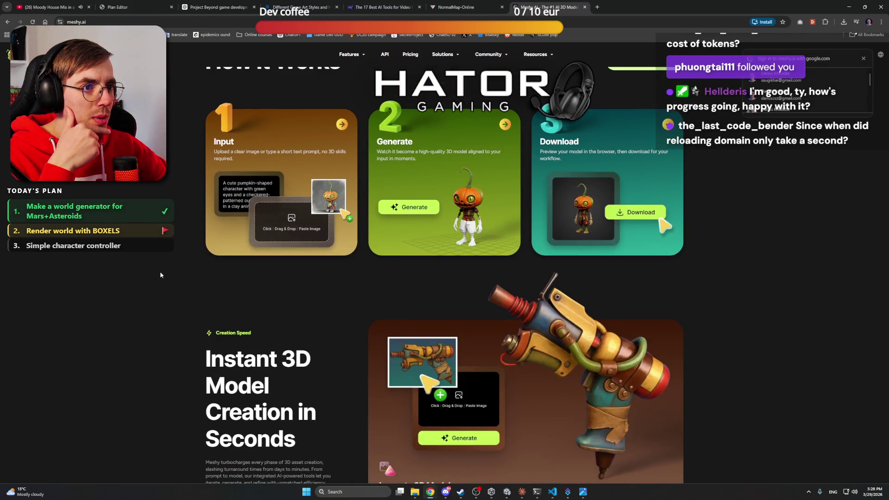
{"action": "scroll", "coordinate": [160, 275], "scroll_direction": "down", "scroll_amount": 4}
{"action": "scroll", "coordinate": [161, 273], "scroll_direction": "down", "scroll_amount": 5}
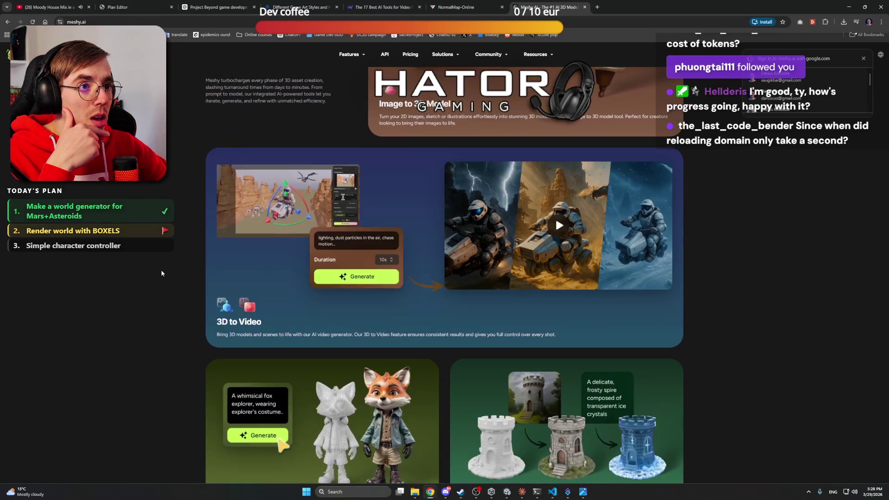
{"action": "scroll", "coordinate": [155, 263], "scroll_direction": "down", "scroll_amount": 4}
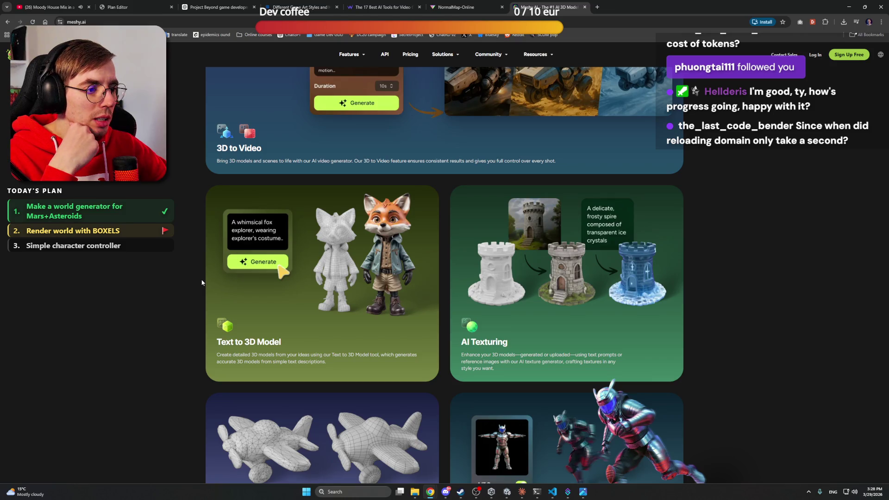
{"action": "scroll", "coordinate": [201, 283], "scroll_direction": "down", "scroll_amount": 7}
Scroll back up and recheck Meshy's 3D generation feature showcase
{"action": "scroll", "coordinate": [202, 282], "scroll_direction": "up", "scroll_amount": 8}
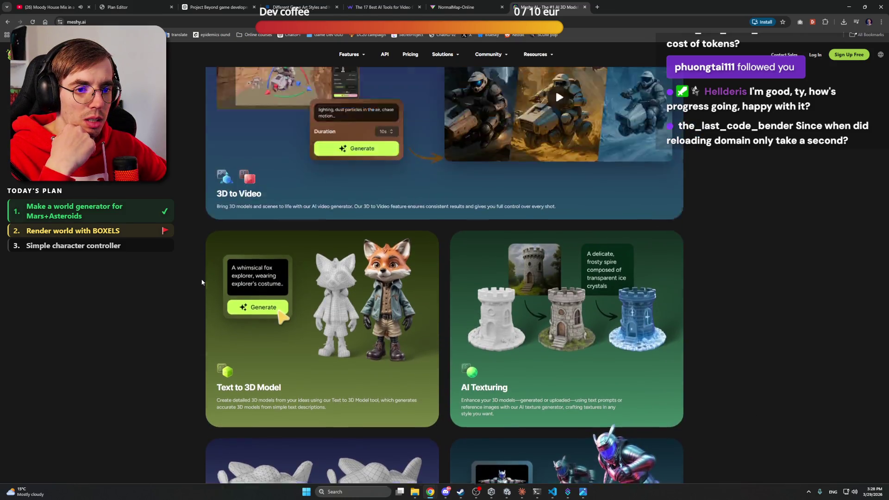
{"action": "scroll", "coordinate": [202, 282], "scroll_direction": "up", "scroll_amount": 1}
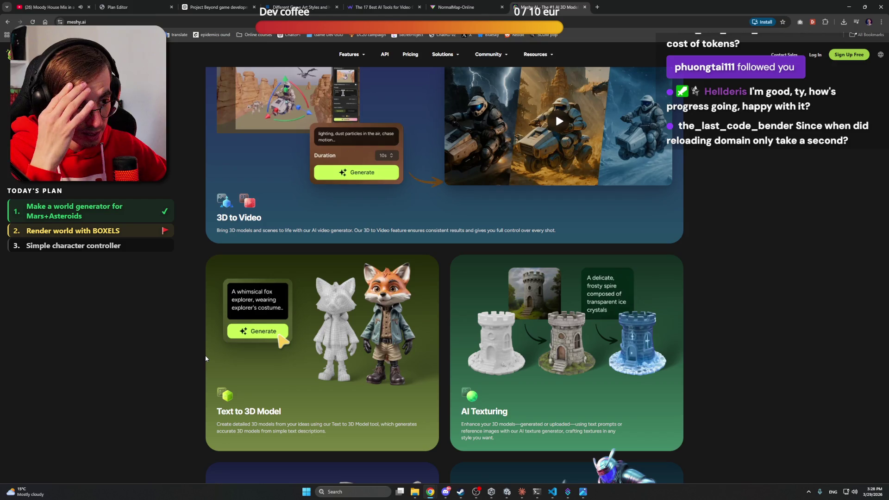
{"action": "scroll", "coordinate": [205, 358], "scroll_direction": "down", "scroll_amount": 3}
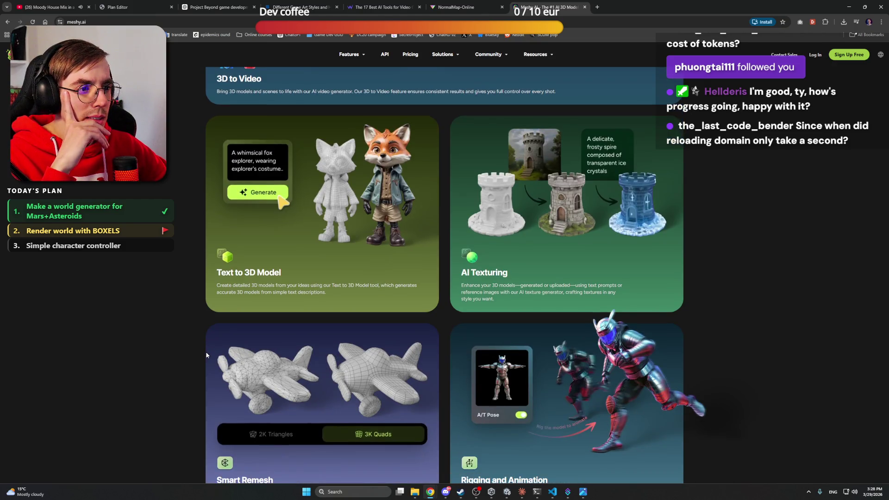
{"action": "scroll", "coordinate": [206, 355], "scroll_direction": "down", "scroll_amount": 1}
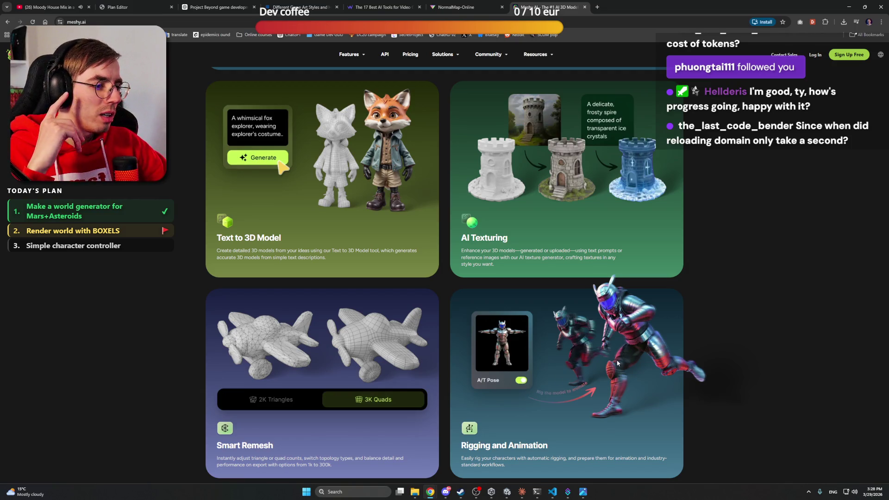
{"action": "scroll", "coordinate": [606, 376], "scroll_direction": "down", "scroll_amount": 5}
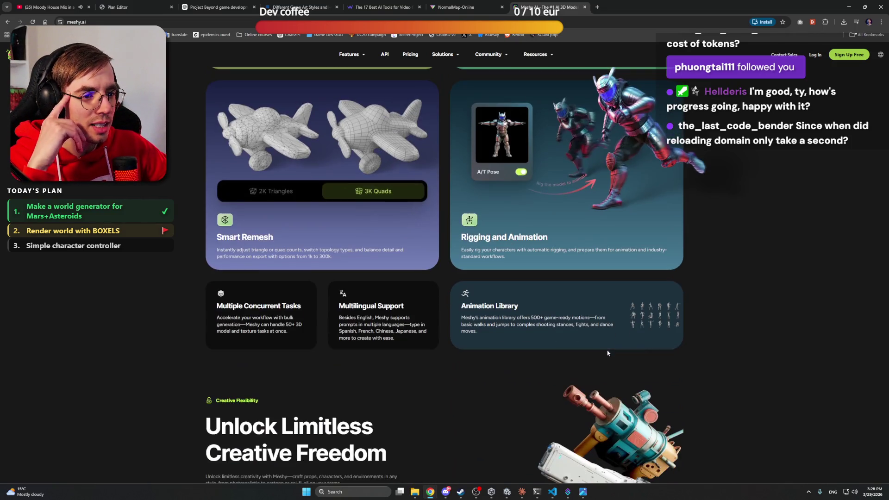
{"action": "scroll", "coordinate": [726, 328], "scroll_direction": "up", "scroll_amount": 15}
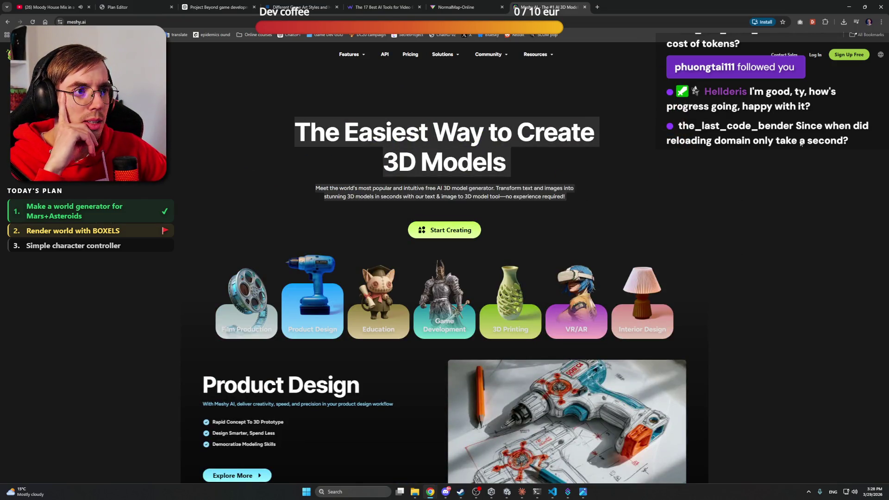
Check Meshy's monthly plan prices (Free $0, Pro $10, Studio $60), then return home
{"action": "left_click", "coordinate": [410, 55]}
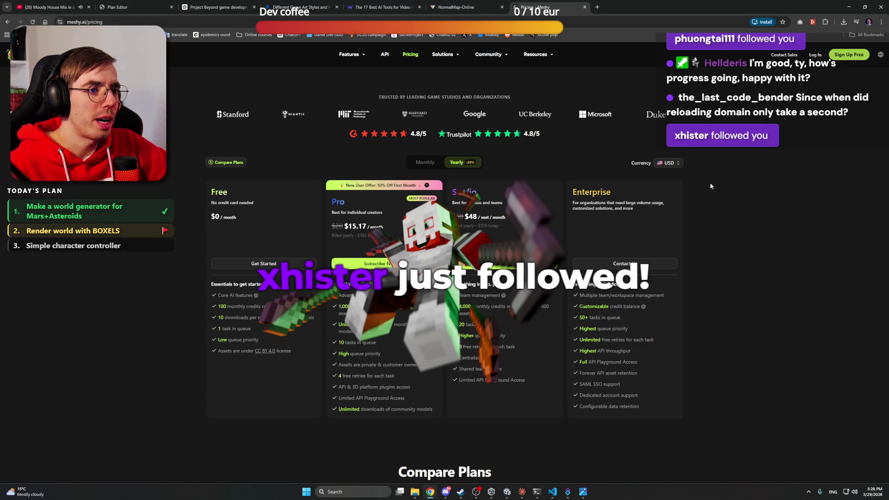
{"action": "scroll", "coordinate": [709, 182], "scroll_direction": "up", "scroll_amount": 2}
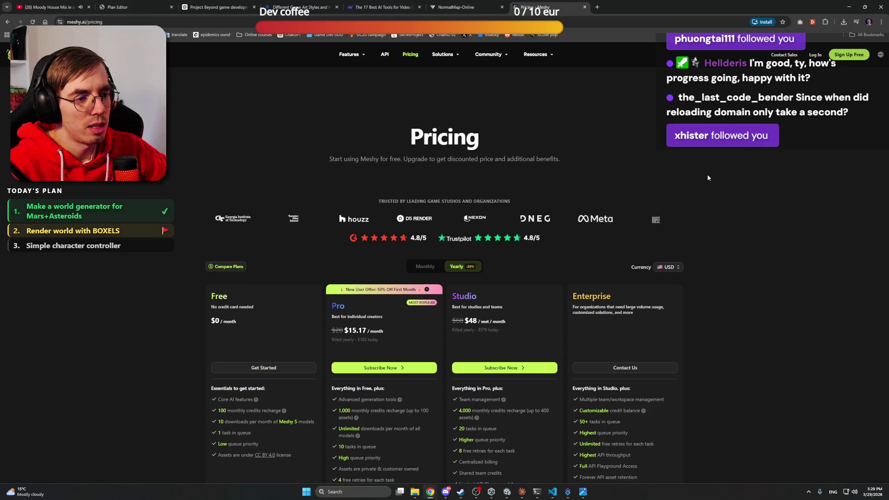
{"action": "scroll", "coordinate": [706, 177], "scroll_direction": "down", "scroll_amount": 2}
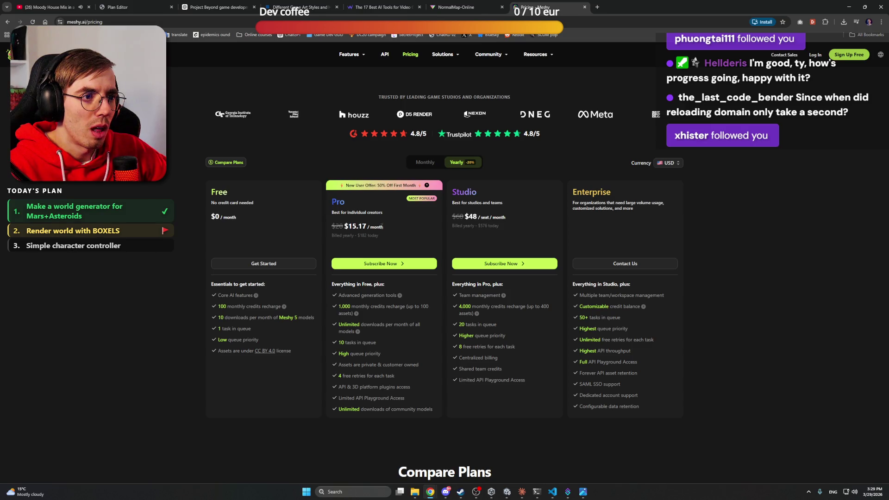
{"action": "left_click", "coordinate": [425, 162]}
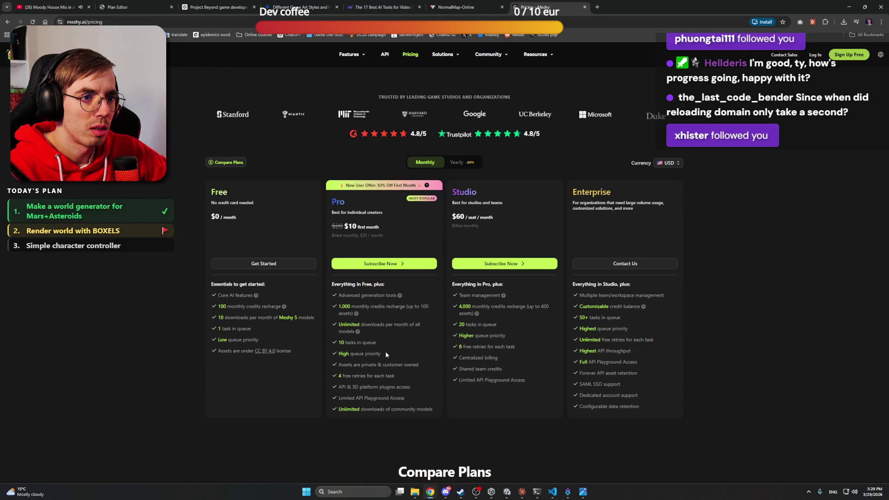
{"action": "scroll", "coordinate": [395, 227], "scroll_direction": "up", "scroll_amount": 2}
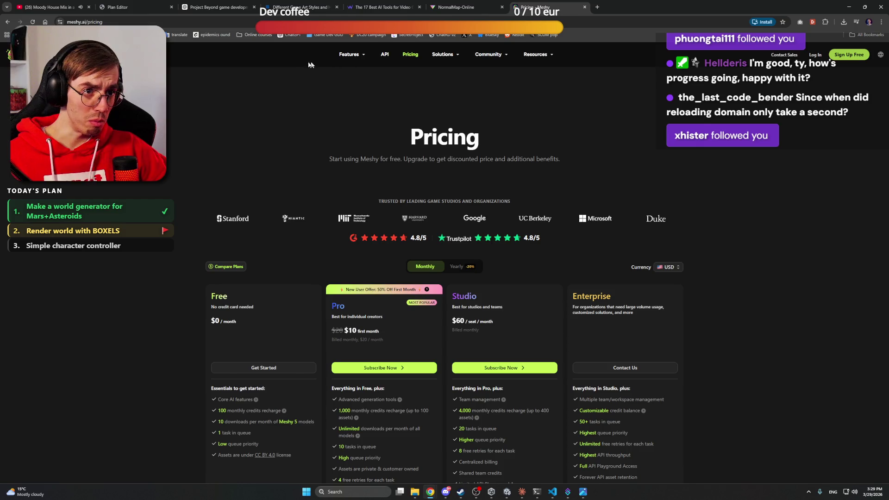
{"action": "left_click", "coordinate": [9, 55]}
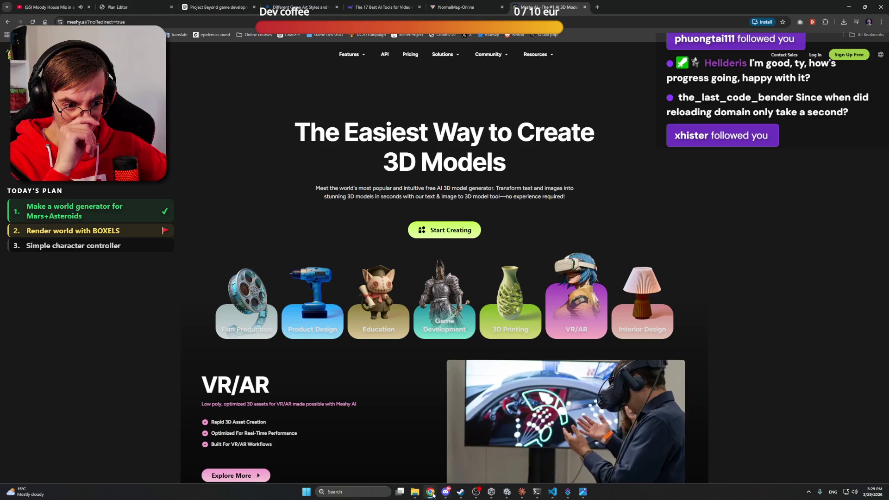
Flip between the front and side astronaut renders in Photos, settling on the side view
{"action": "mouse_move", "coordinate": [414, 492]}
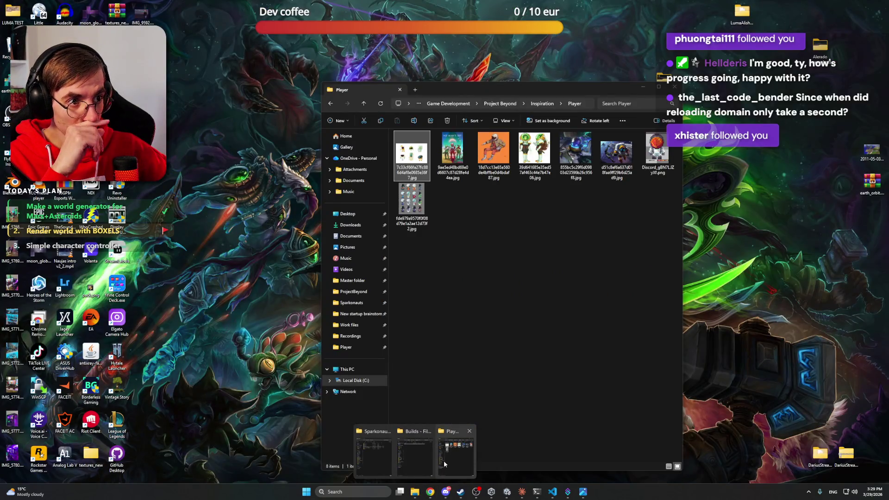
{"action": "mouse_move", "coordinate": [419, 462]}
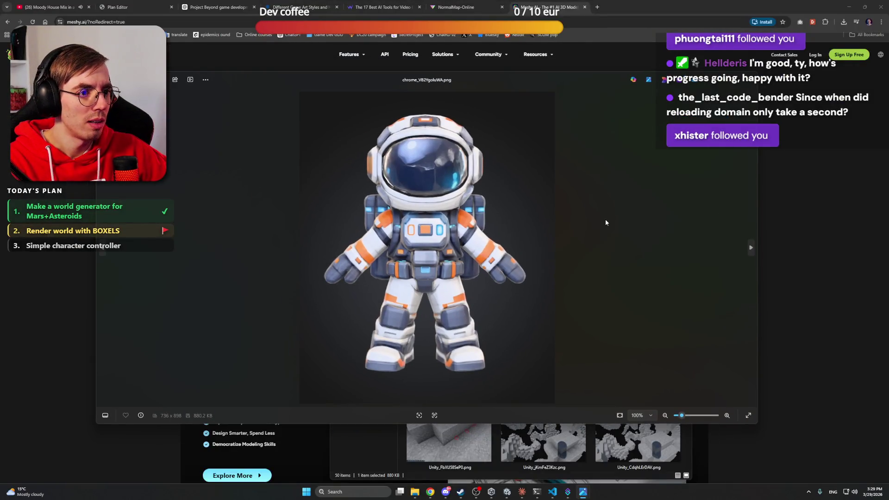
{"action": "key", "text": "Right"}
{"action": "key", "text": "Right"}
{"action": "key", "text": "Right"}
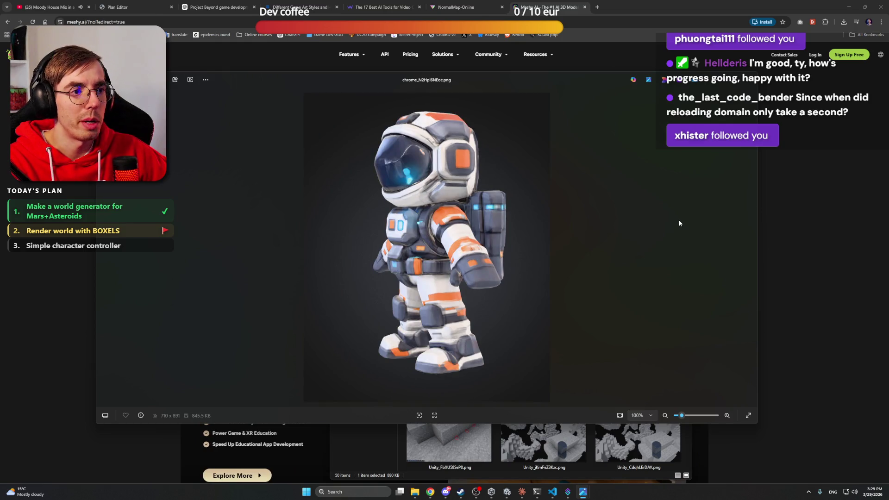
{"action": "key", "text": "Left"}
{"action": "key", "text": "Left"}
{"action": "key", "text": "Left"}
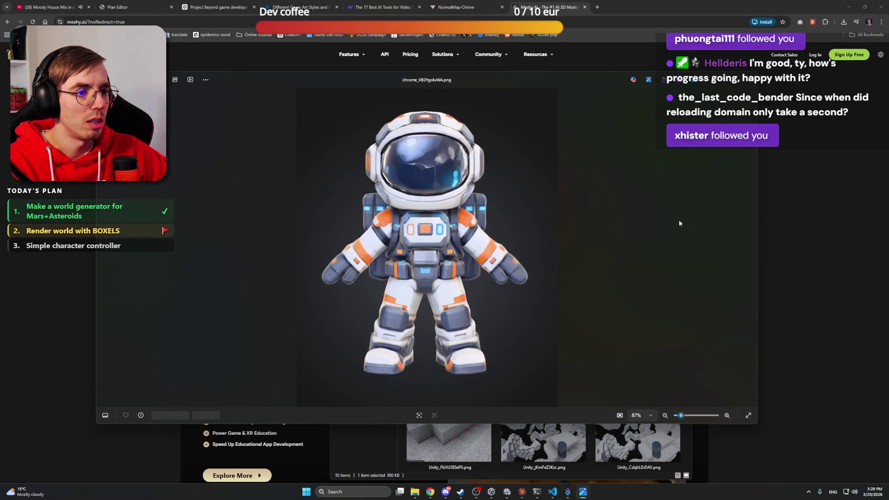
{"action": "key", "text": "Right"}
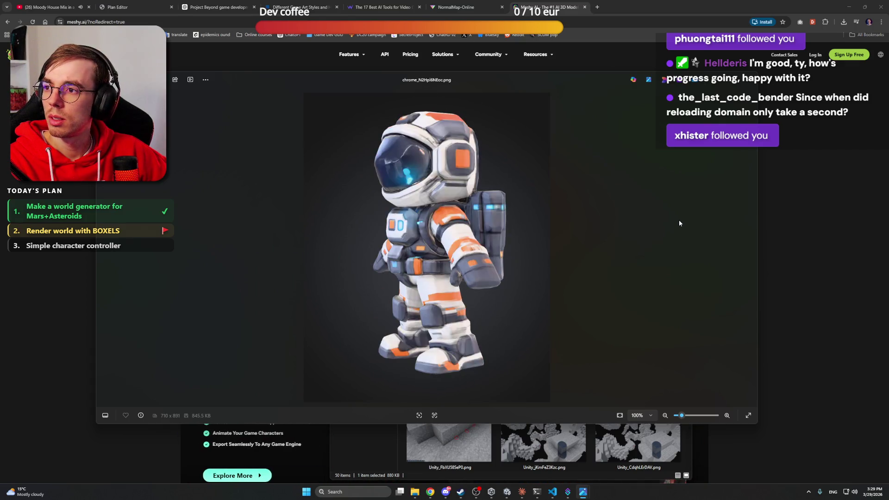
{"action": "key", "text": "Left"}
{"action": "key", "text": "Right"}
{"action": "key", "text": "Left"}
{"action": "key", "text": "Right"}
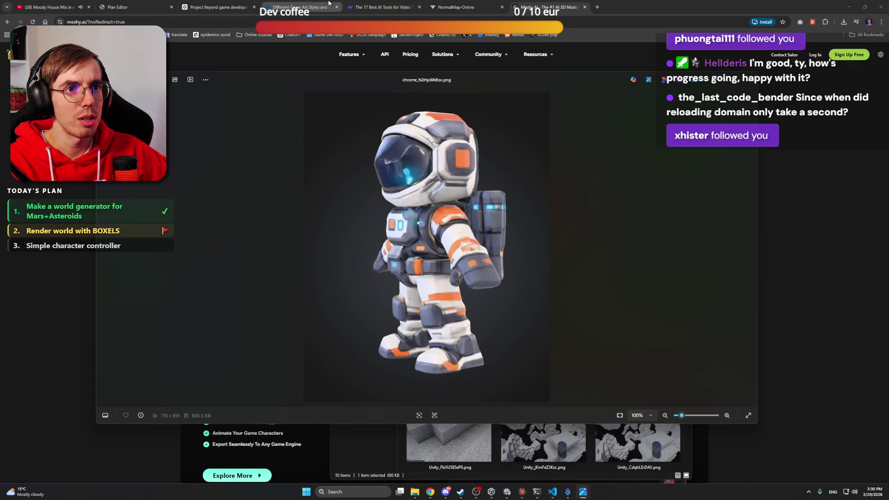
{"action": "left_click", "coordinate": [218, 6]}
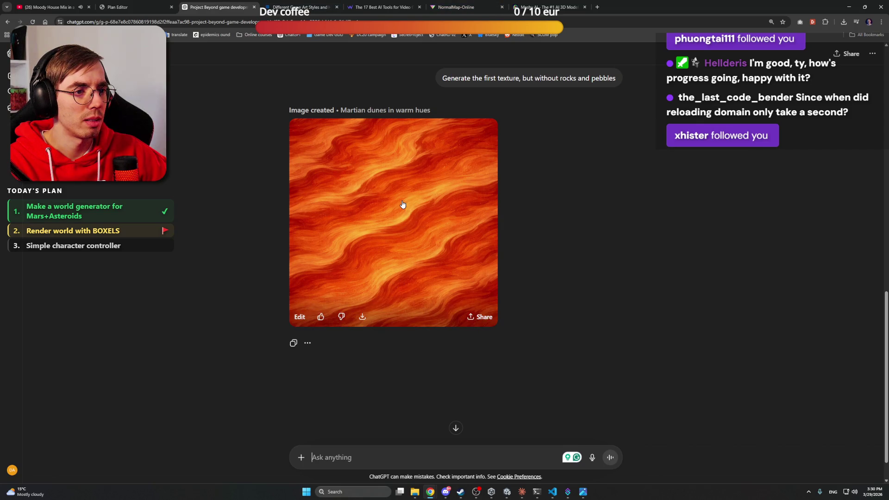
Save the full-size Martian dunes texture into the Work files folder
{"action": "left_click", "coordinate": [402, 204]}
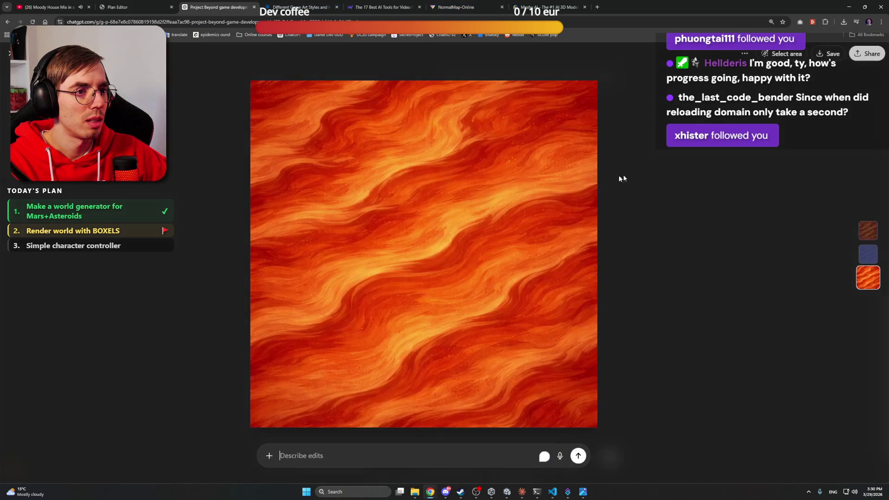
{"action": "left_click", "coordinate": [828, 54]}
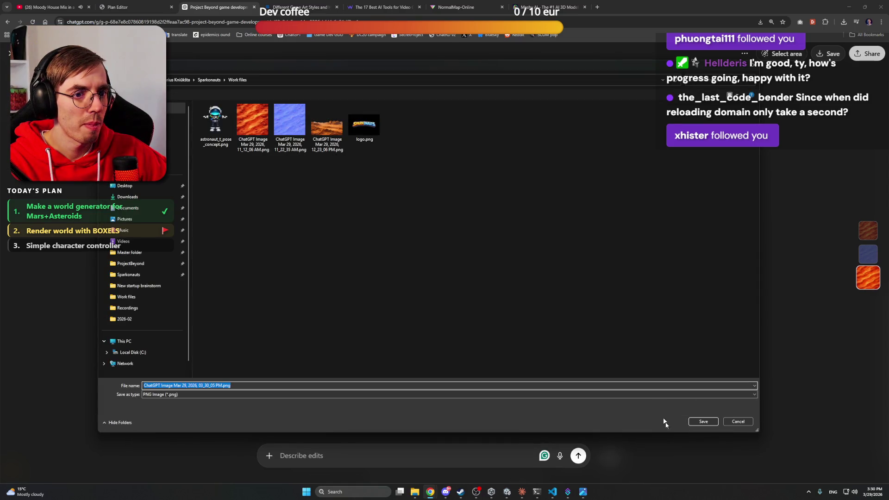
{"action": "left_click", "coordinate": [703, 422]}
{"action": "key", "text": "Escape"}
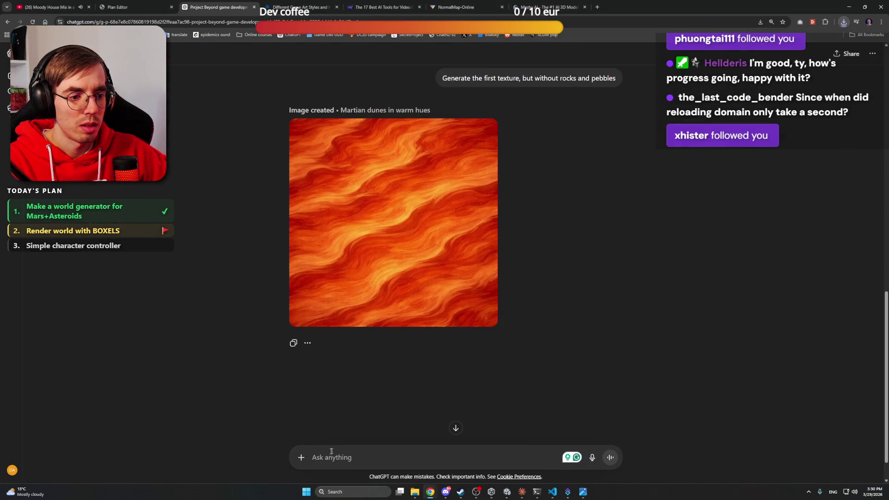
Send ChatGPT the next prompt requesting a Mars Regolith stone texture
{"action": "type", "text": "Now create"}
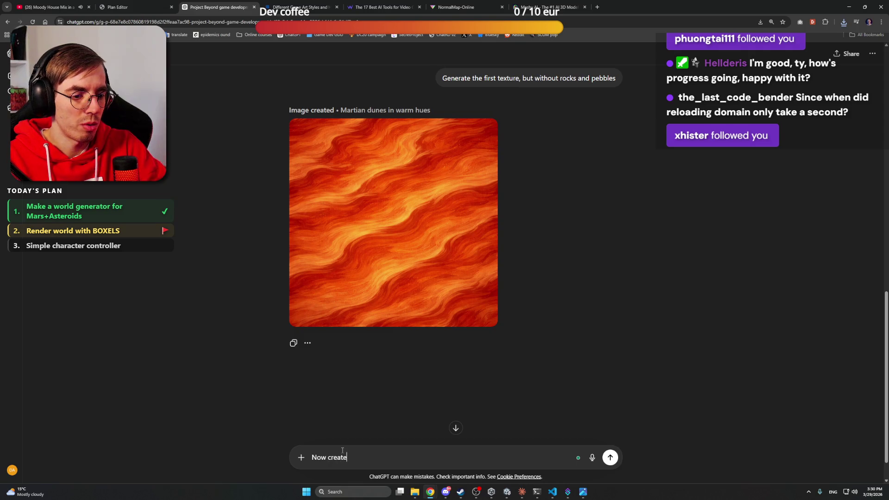
{"action": "type", "text": "lith stone"}
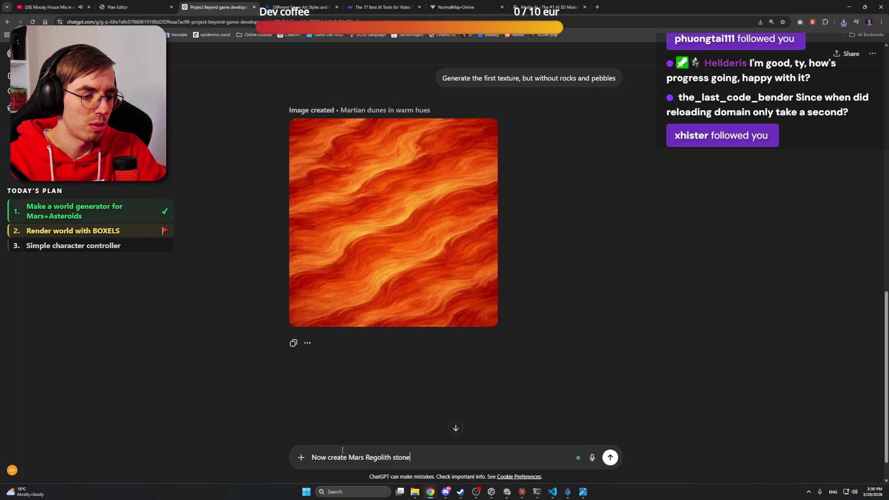
{"action": "type", "text": " texture"}
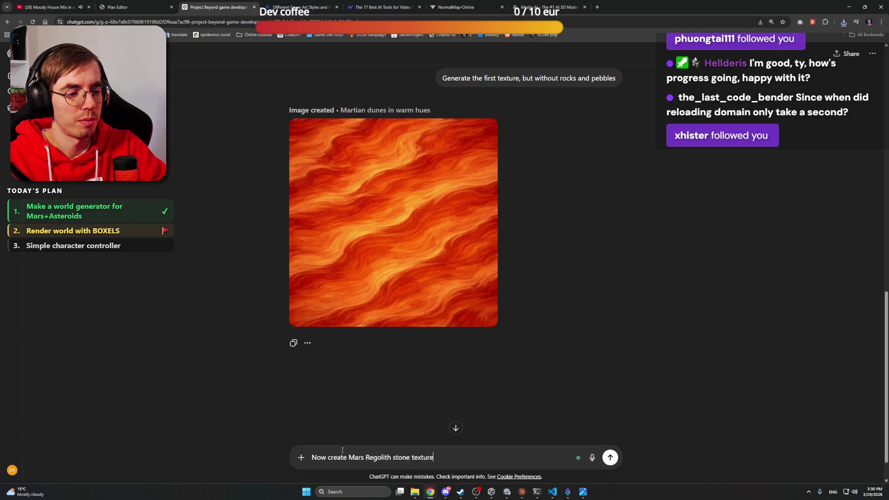
{"action": "key", "text": "Return"}
{"action": "key", "text": "alt+Tab"}
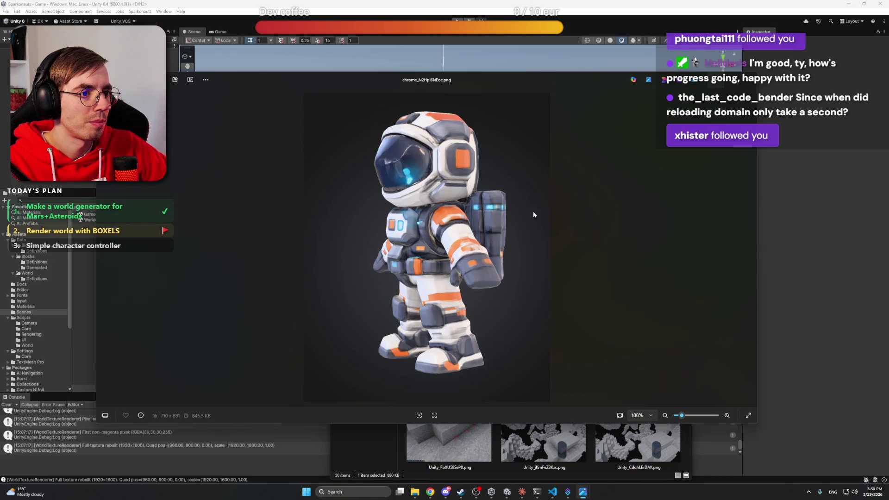
Step through the remaining astronaut renders, then close the image viewer
{"action": "key", "text": "Right"}
{"action": "key", "text": "Right"}
{"action": "key", "text": "Right"}
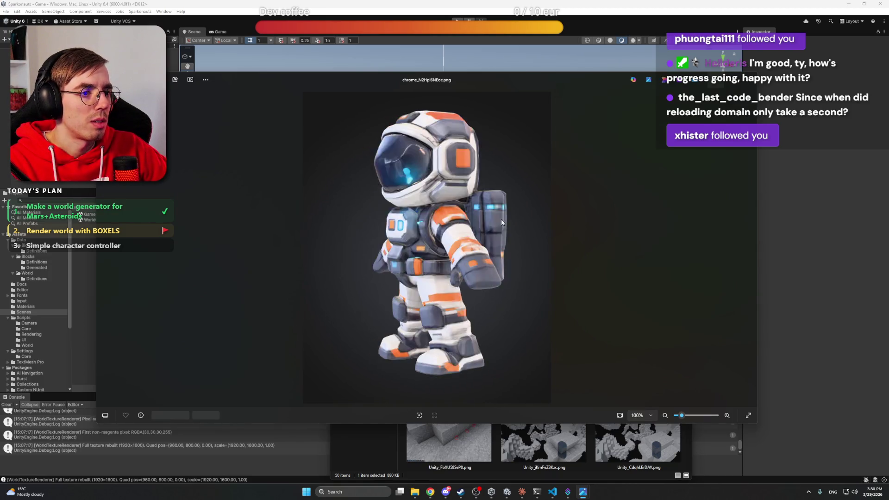
{"action": "key", "text": "Right"}
{"action": "key", "text": "Right"}
{"action": "key", "text": "Right"}
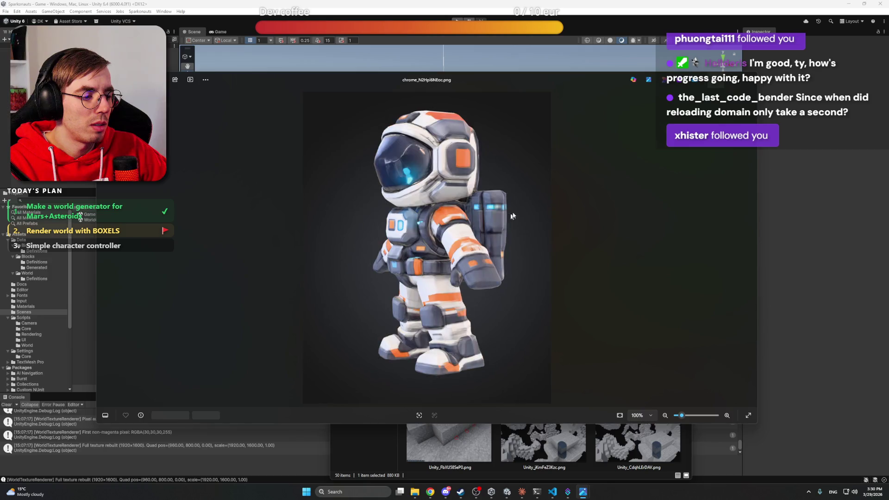
{"action": "key", "text": "Escape"}
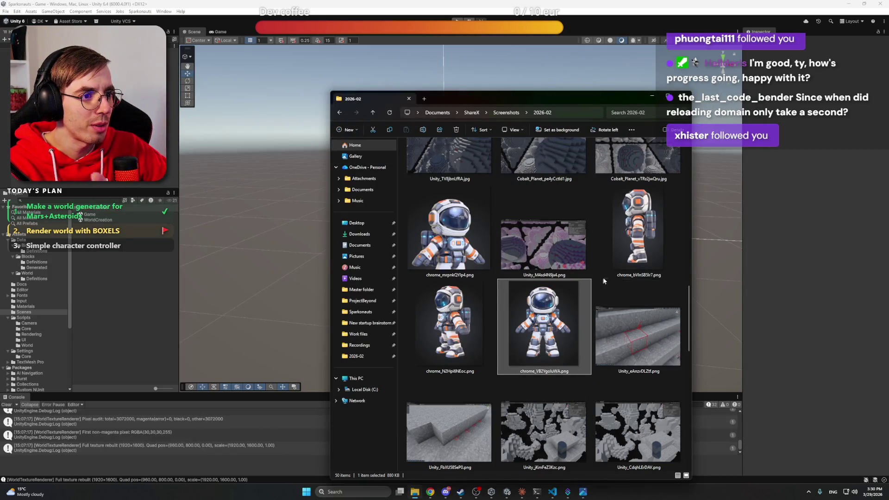
{"action": "scroll", "coordinate": [591, 276], "scroll_direction": "up", "scroll_amount": 5}
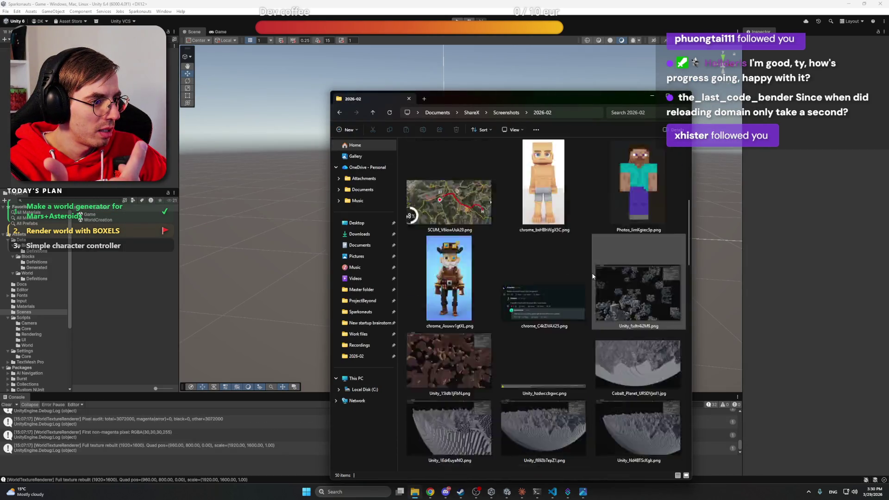
{"action": "scroll", "coordinate": [592, 276], "scroll_direction": "down", "scroll_amount": 4}
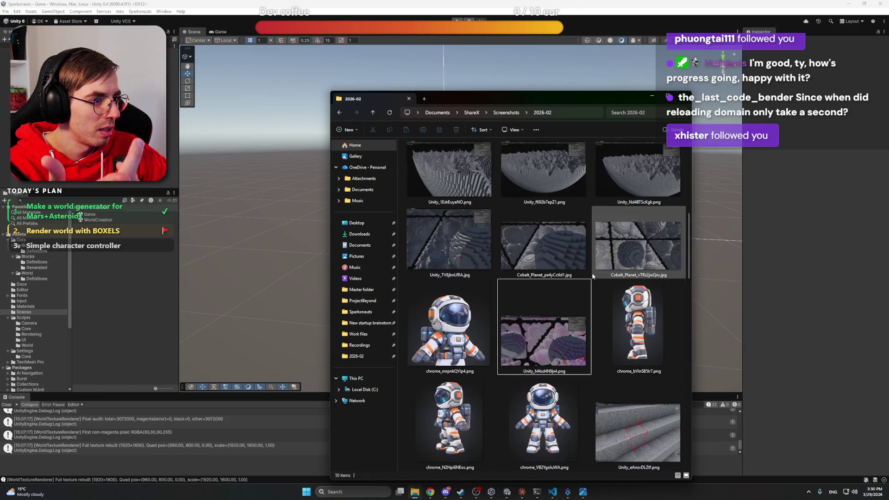
Open astronaut_t_pose_concept.png from Sparkonauts > Work files, resize its viewer, and return to ChatGPT
{"action": "left_click", "coordinate": [373, 290]}
{"action": "left_click", "coordinate": [370, 312]}
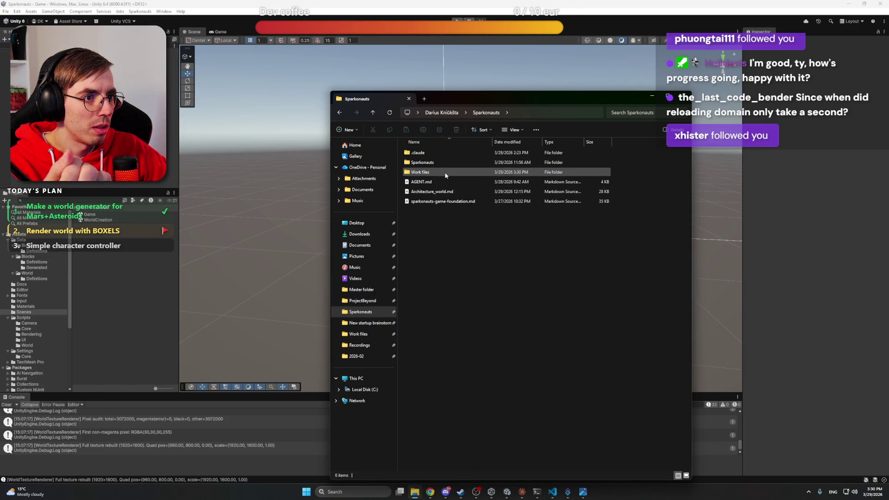
{"action": "double_click", "coordinate": [442, 172]}
{"action": "left_click", "coordinate": [424, 164]}
{"action": "double_click", "coordinate": [424, 164]}
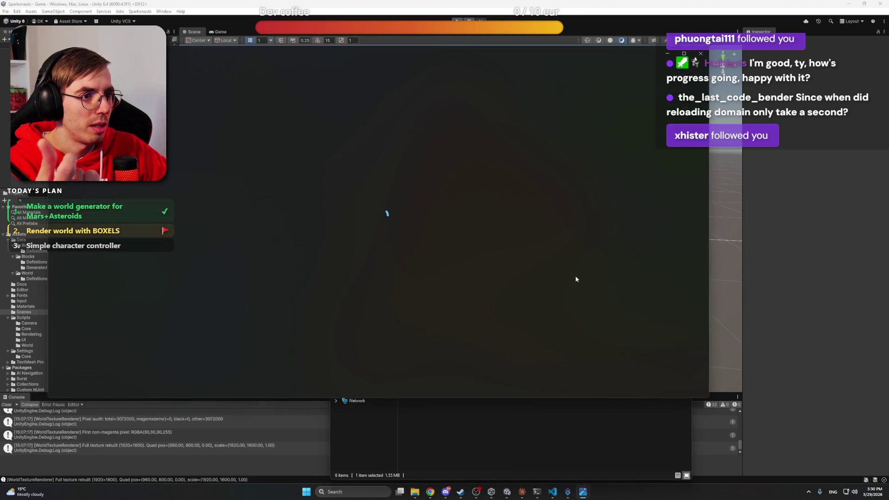
{"action": "left_click_drag", "start_coordinate": [519, 55], "coordinate": [608, 95]}
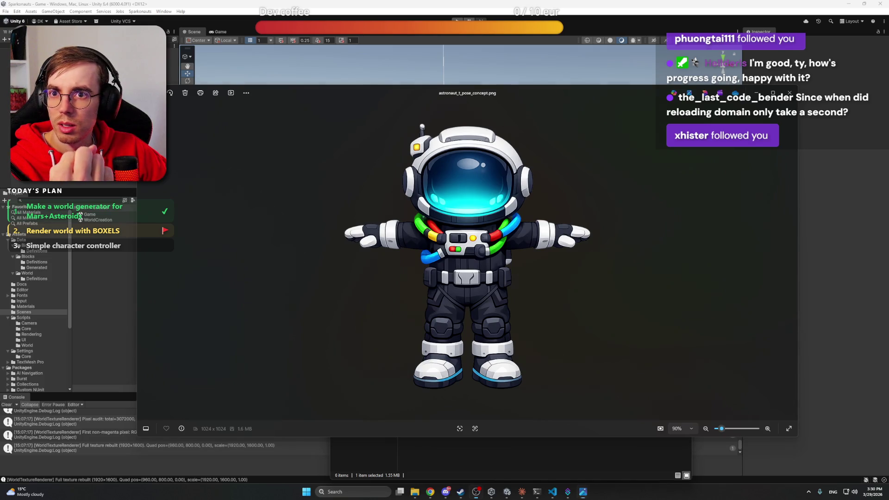
{"action": "left_click", "coordinate": [610, 258]}
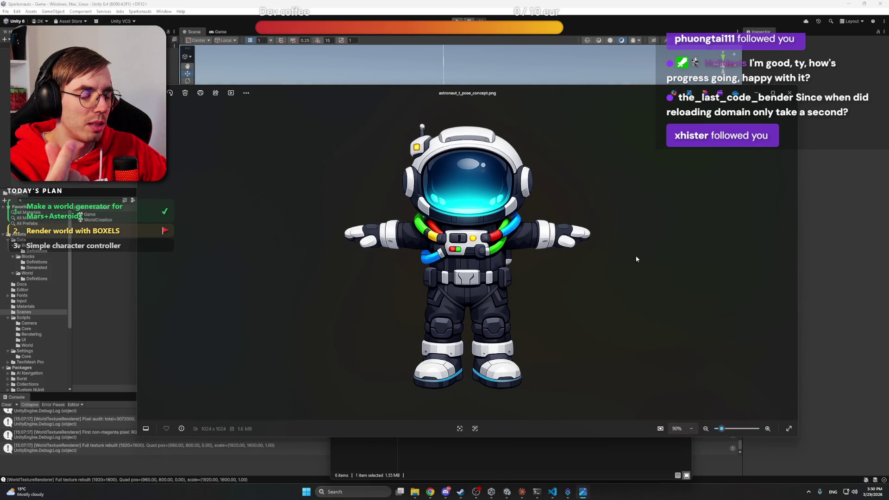
{"action": "left_click_drag", "start_coordinate": [797, 143], "coordinate": [480, 143]}
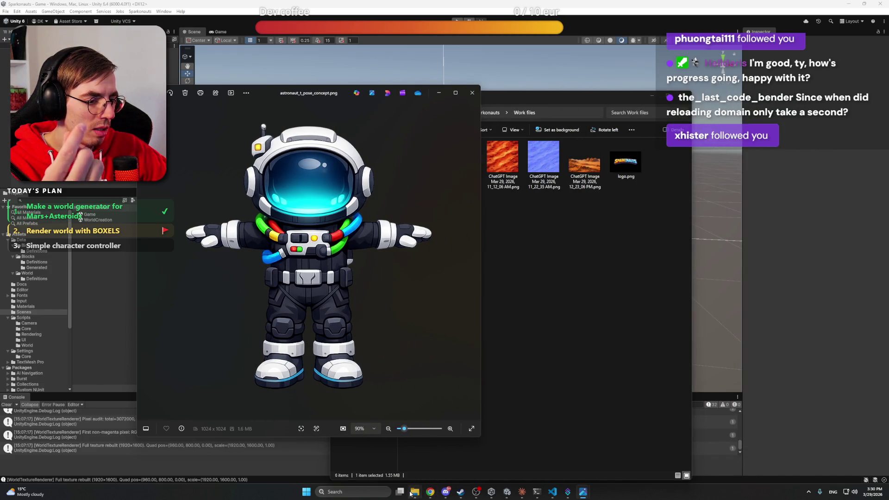
{"action": "mouse_move", "coordinate": [414, 492]}
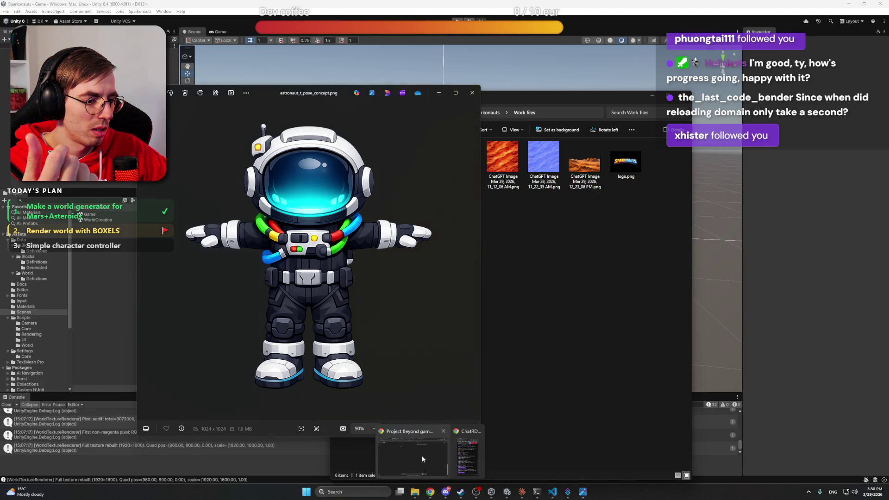
{"action": "left_click", "coordinate": [434, 492]}
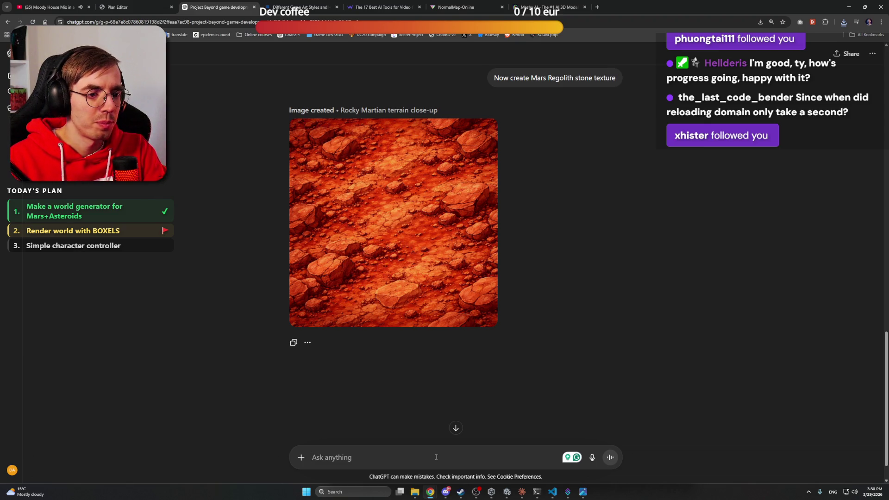
Send 'Larger features, like in Minecraft voxel texture, must be flat in geometry' to ChatGPT
{"action": "type", "text": "Regol"}
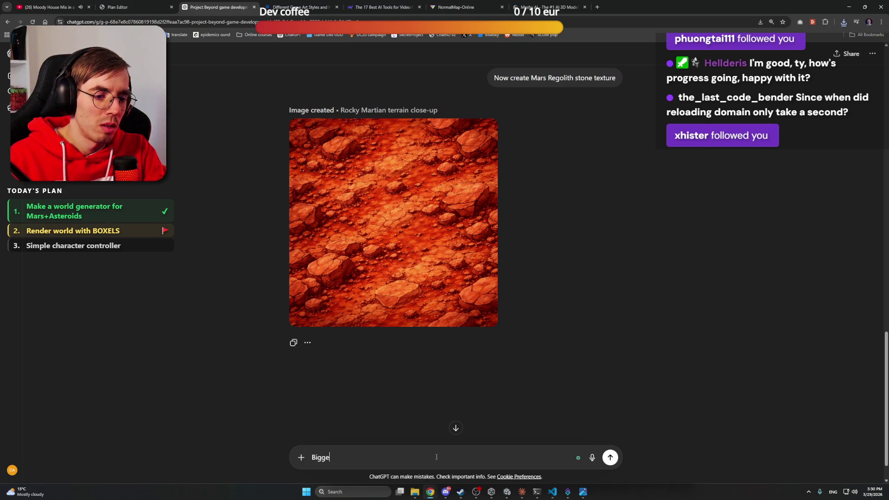
{"action": "key", "text": "BackSpace"}
{"action": "key", "text": "BackSpace"}
{"action": "key", "text": "BackSpace"}
{"action": "type", "text": "Larger features,"}
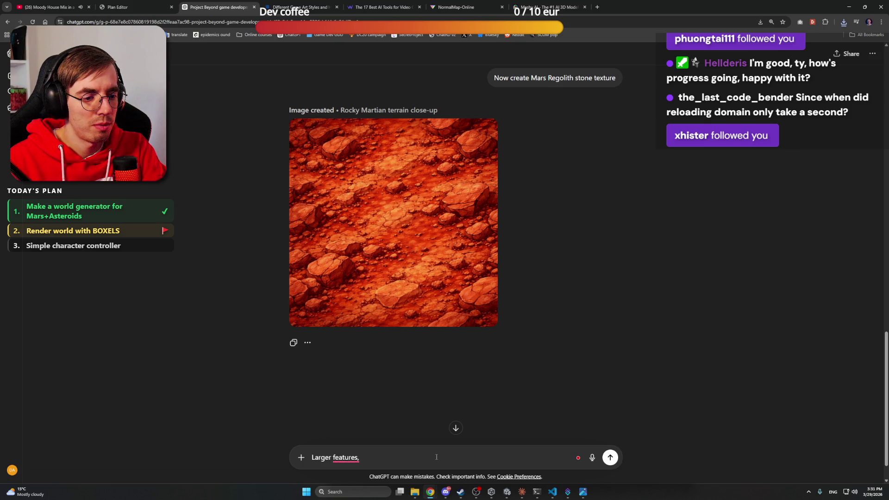
{"action": "type", "text": " like in MIn"}
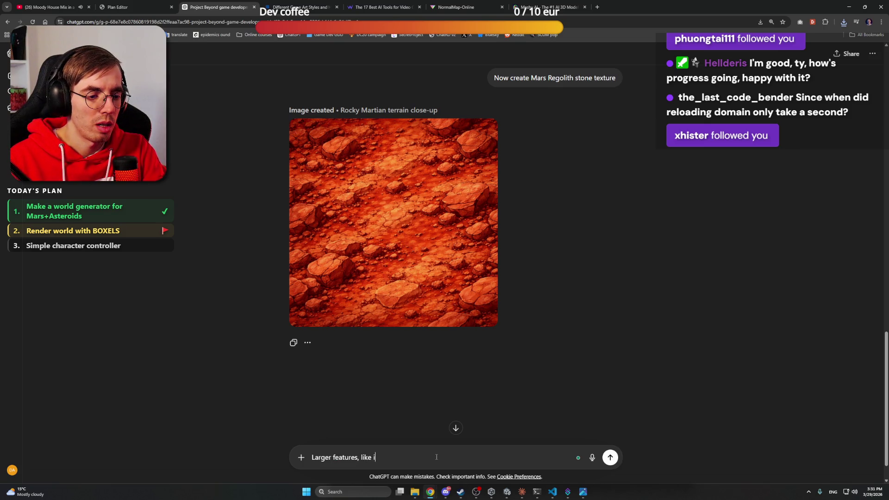
{"action": "key", "text": "BackSpace"}
{"action": "key", "text": "BackSpace"}
{"action": "type", "text": "in"}
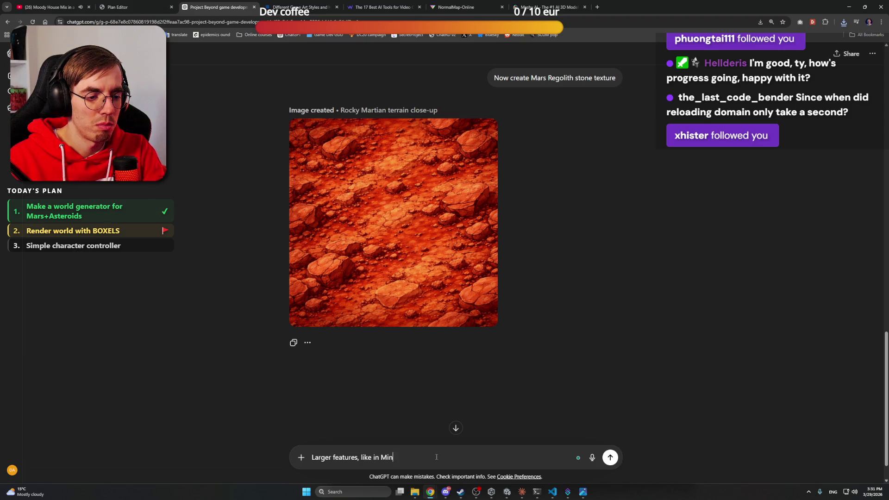
{"action": "type", "text": "ecraft voxel "}
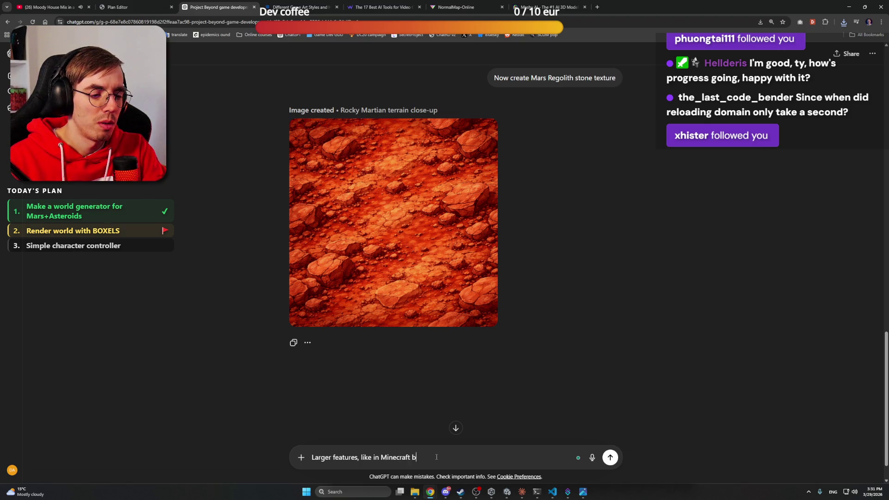
{"action": "type", "text": "texture"}
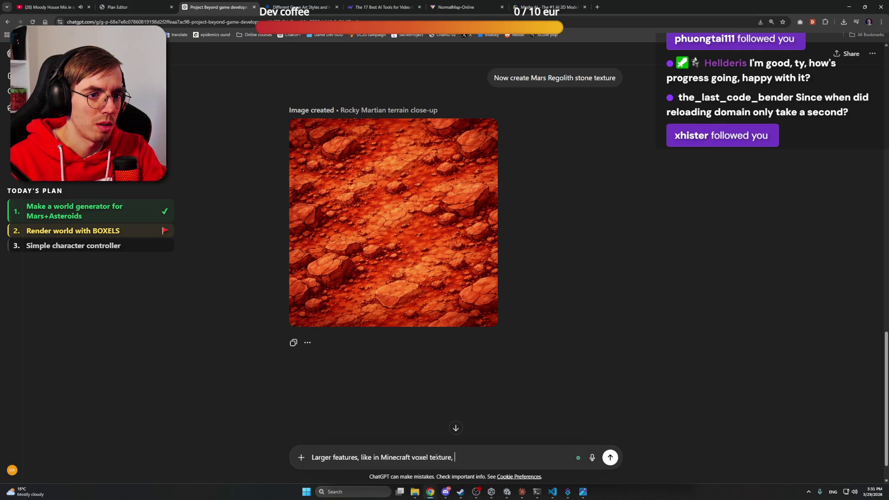
{"action": "type", "text": ", it must be flat i"}
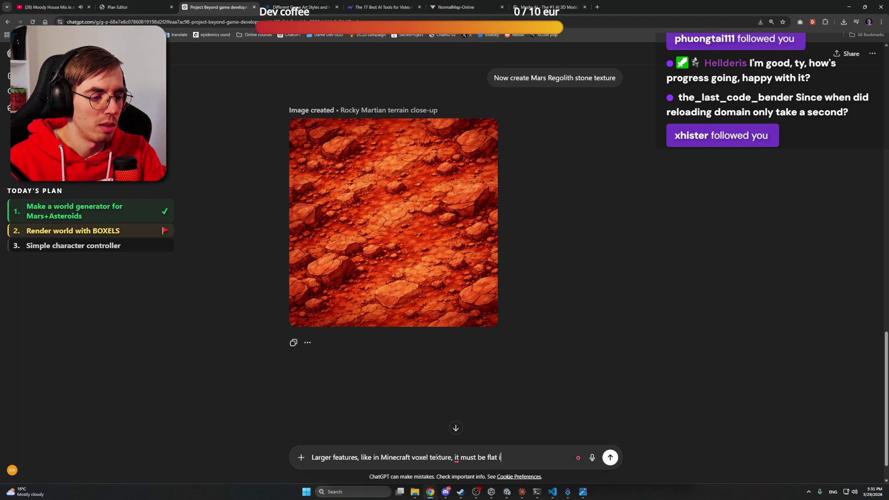
{"action": "type", "text": "n geometry"}
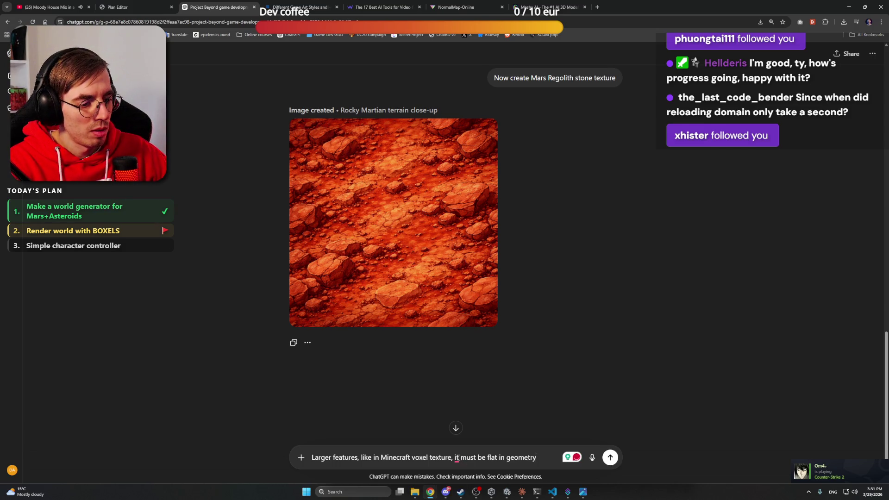
{"action": "left_click", "coordinate": [457, 458]}
{"action": "left_click", "coordinate": [467, 416]}
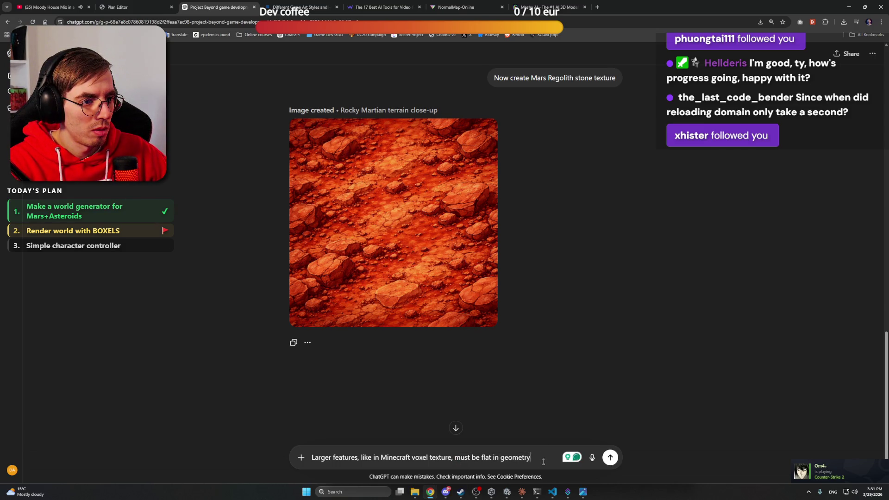
{"action": "key", "text": "Return"}
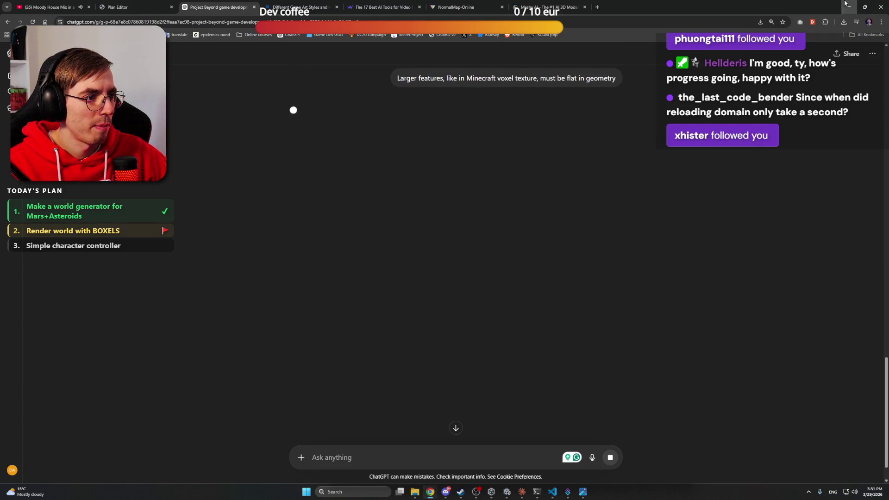
{"action": "left_click", "coordinate": [845, 4]}
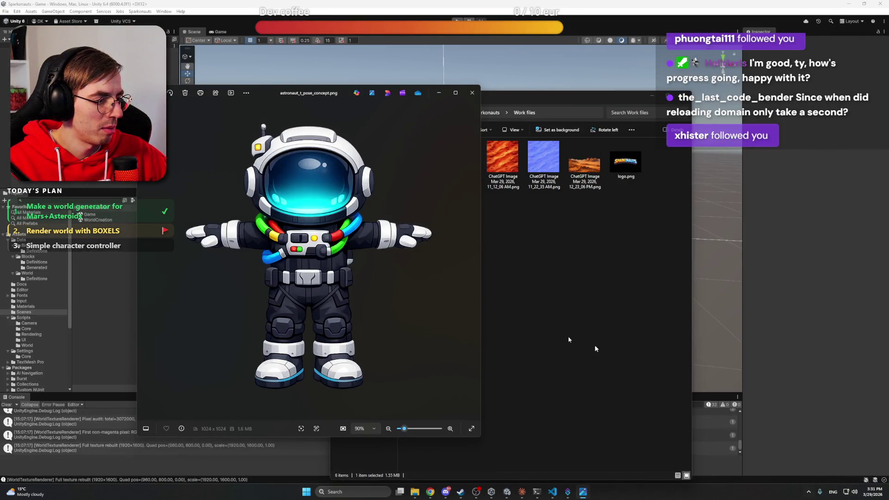
Slide the astronaut T-pose viewer further right, then bring the browser back
{"action": "left_click_drag", "start_coordinate": [346, 92], "coordinate": [485, 92]}
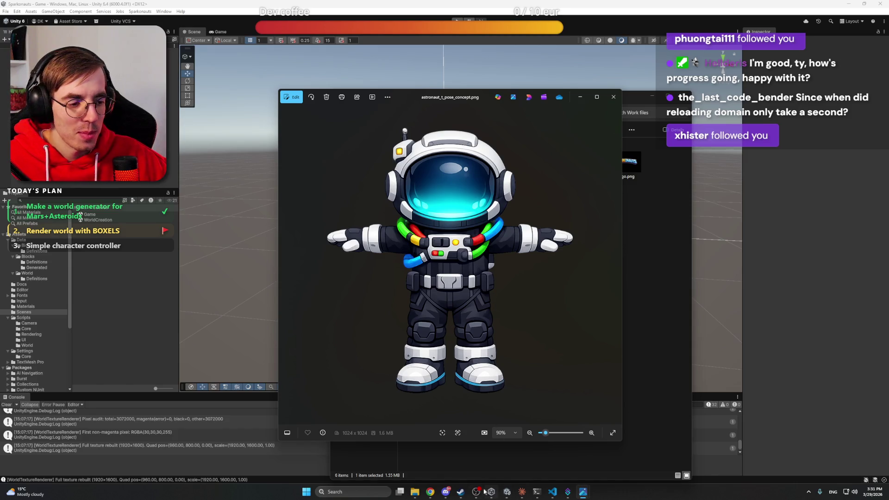
{"action": "mouse_move", "coordinate": [433, 491]}
{"action": "left_click", "coordinate": [431, 469]}
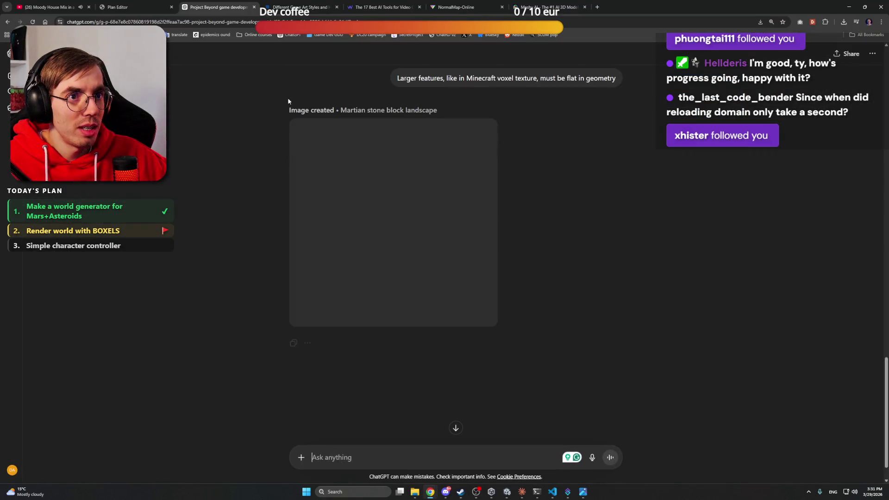
View the new 'Martian stone block landscape' image full size, then close the viewer
{"action": "left_click", "coordinate": [548, 7]}
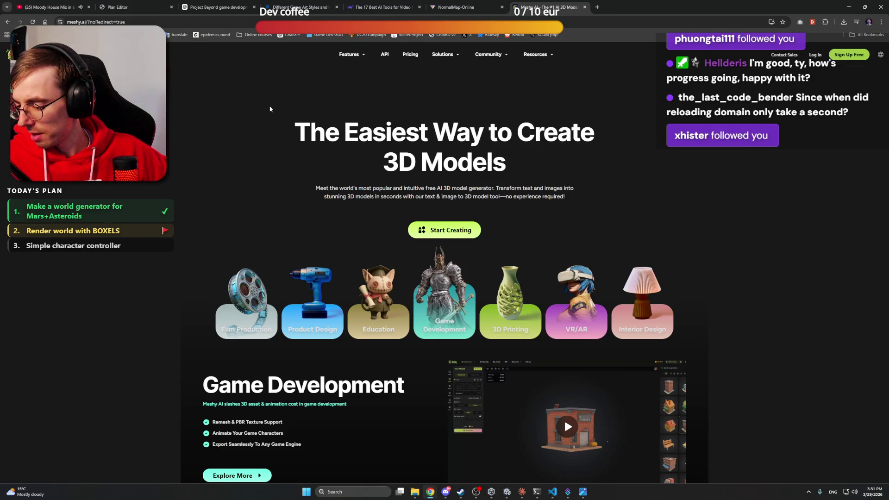
{"action": "left_click", "coordinate": [204, 4]}
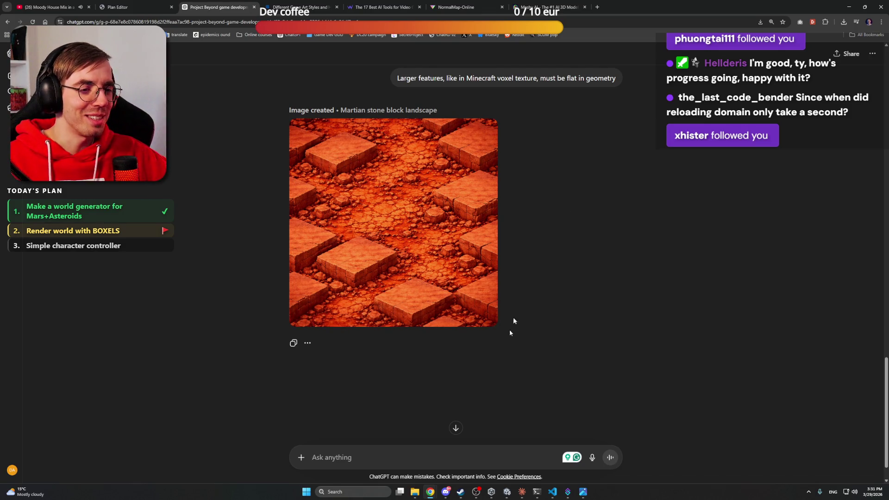
{"action": "left_click", "coordinate": [409, 454]}
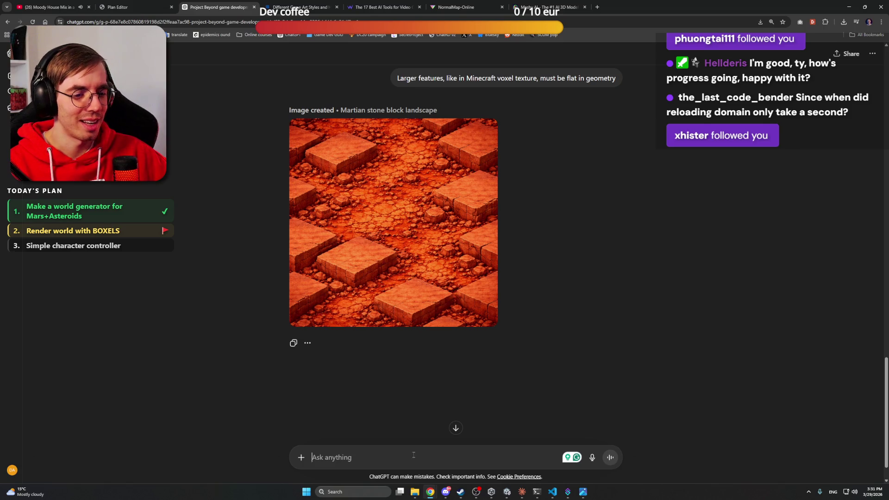
{"action": "scroll", "coordinate": [591, 298], "scroll_direction": "up", "scroll_amount": 5}
{"action": "scroll", "coordinate": [555, 349], "scroll_direction": "down", "scroll_amount": 7}
{"action": "scroll", "coordinate": [428, 294], "scroll_direction": "up", "scroll_amount": 4}
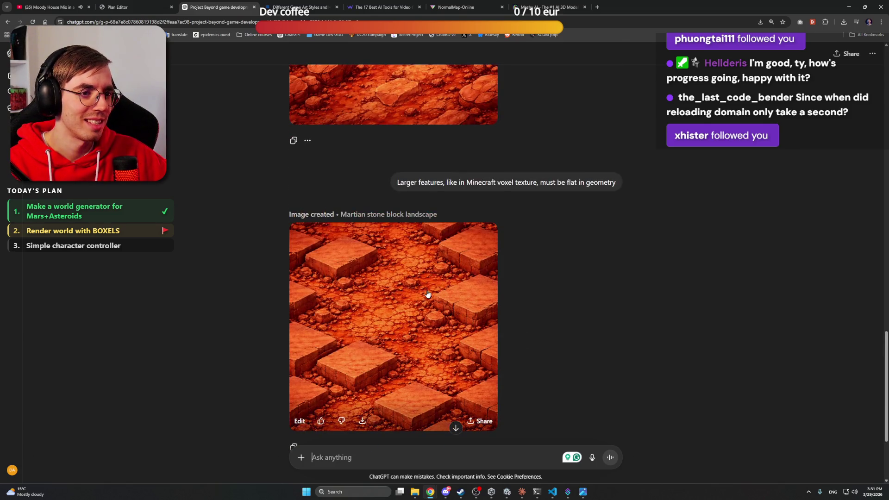
{"action": "left_click", "coordinate": [428, 294]}
{"action": "key", "text": "Escape"}
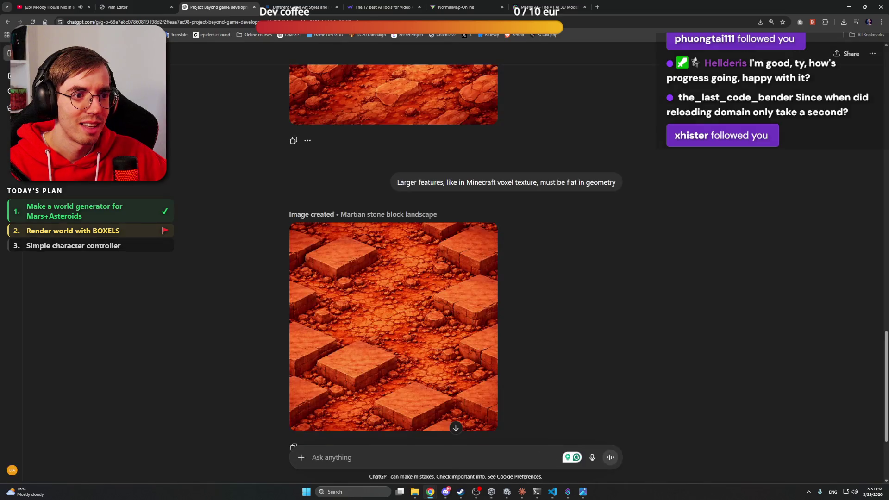
{"action": "scroll", "coordinate": [548, 322], "scroll_direction": "down", "scroll_amount": 3}
{"action": "scroll", "coordinate": [547, 347], "scroll_direction": "up", "scroll_amount": 2}
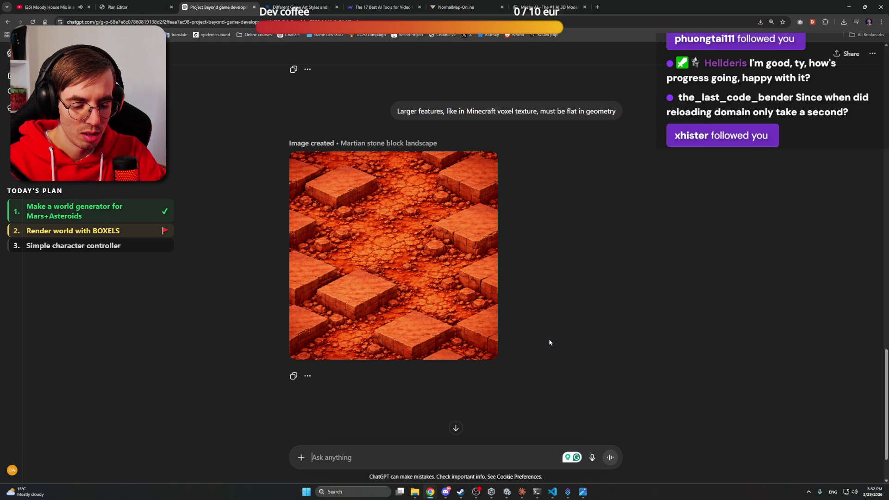
Send the wrong-direction correction asking for a seamless Minecraft-like block/voxel texture sprite, accepting the 'in the' fix
{"action": "type", "text": "You are going into completely "}
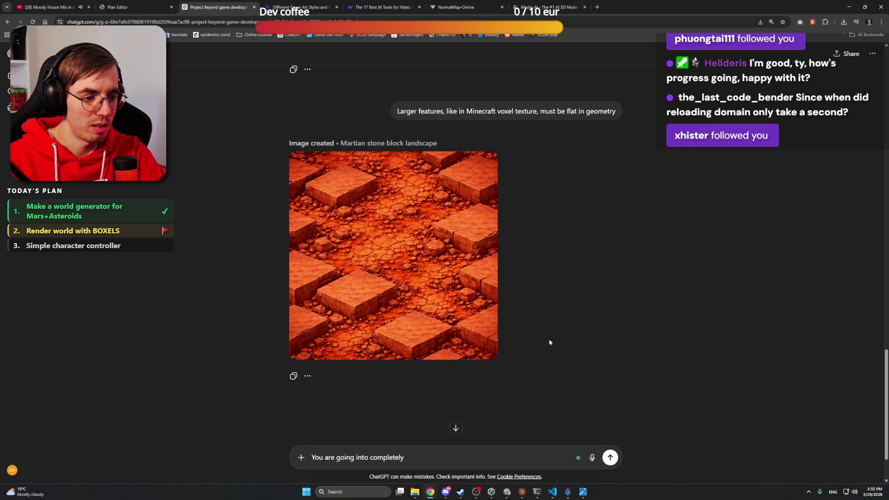
{"action": "type", "text": "wrong dir"}
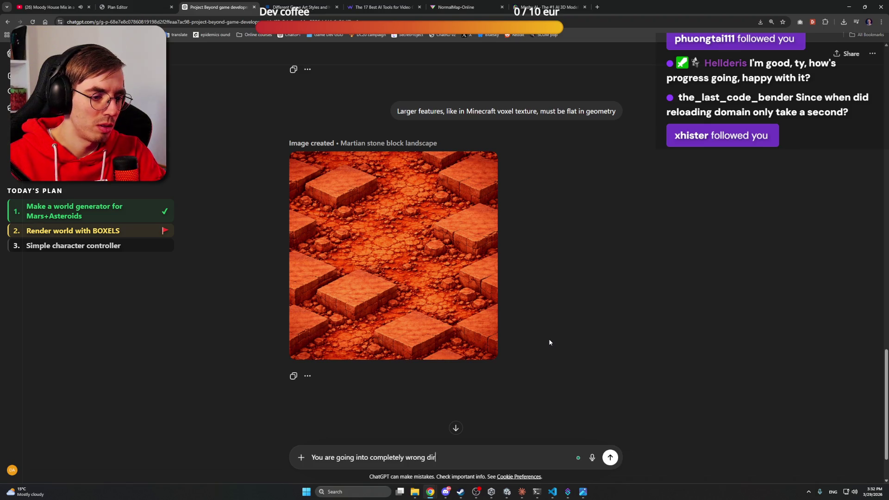
{"action": "type", "text": "ection. I need a text"}
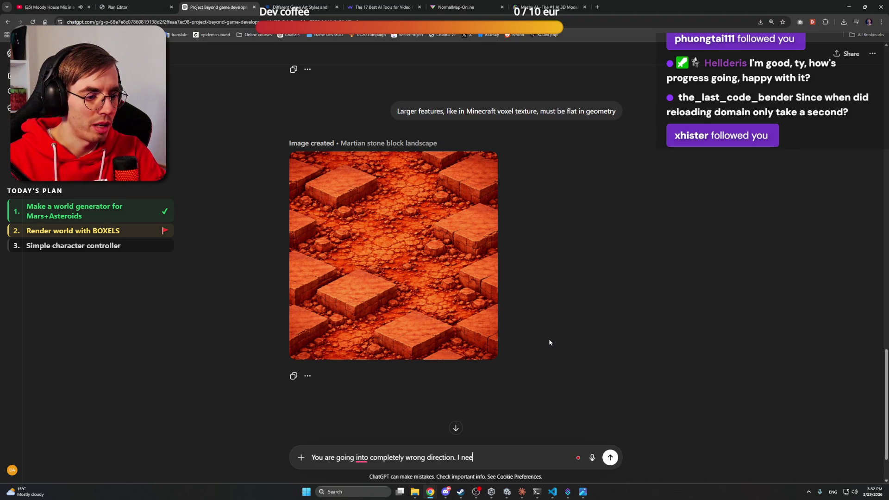
{"action": "type", "text": "ure fo"}
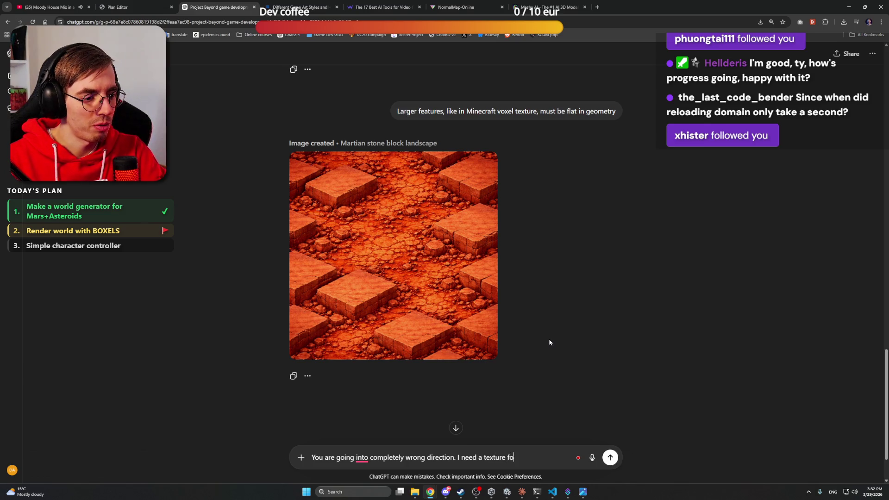
{"action": "type", "text": "r a block/vox"}
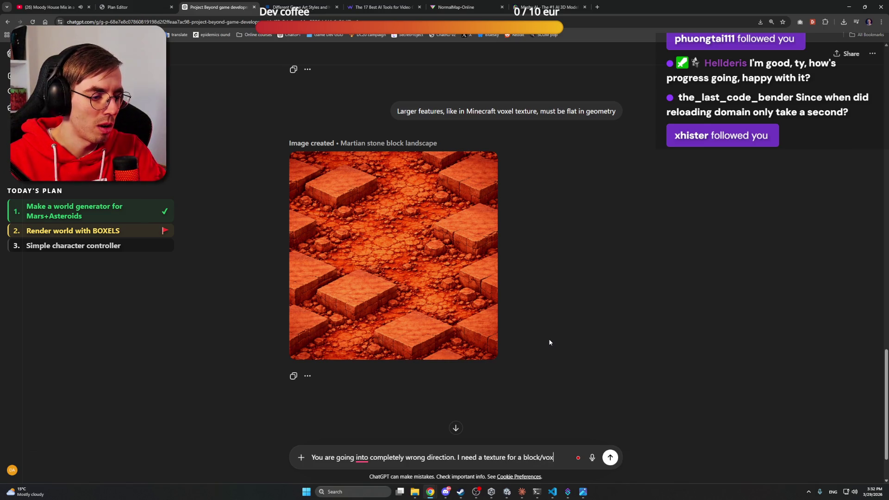
{"action": "type", "text": "el like Minecra"}
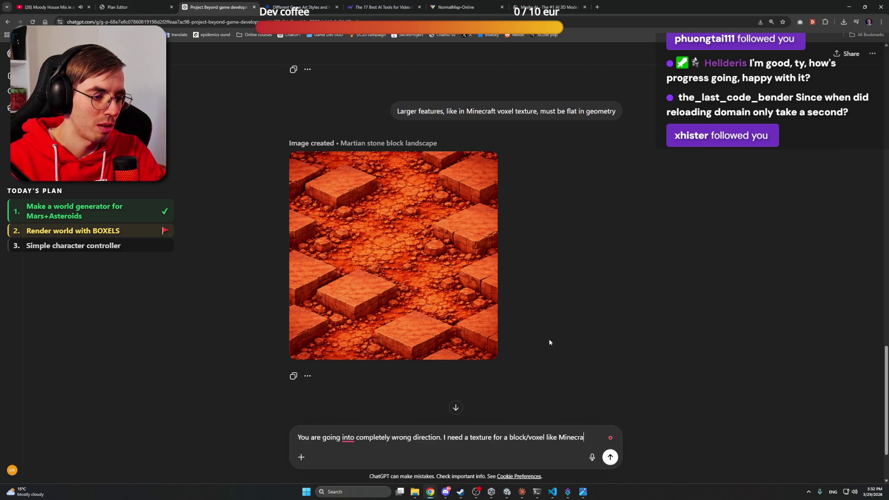
{"action": "type", "text": "ft block texture."}
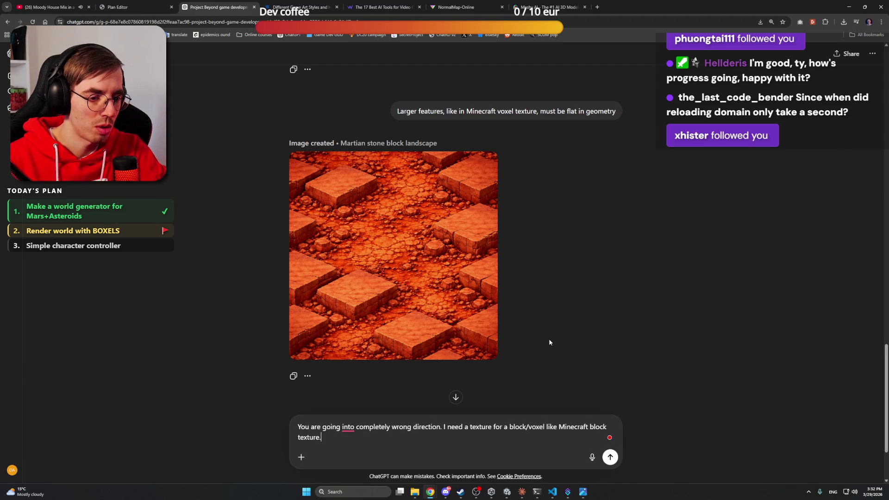
{"action": "mouse_move", "coordinate": [348, 428]}
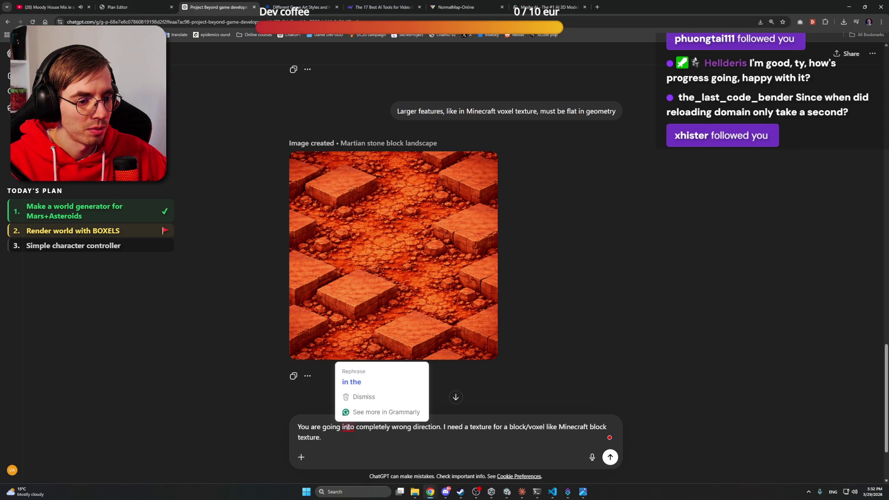
{"action": "left_click", "coordinate": [352, 382]}
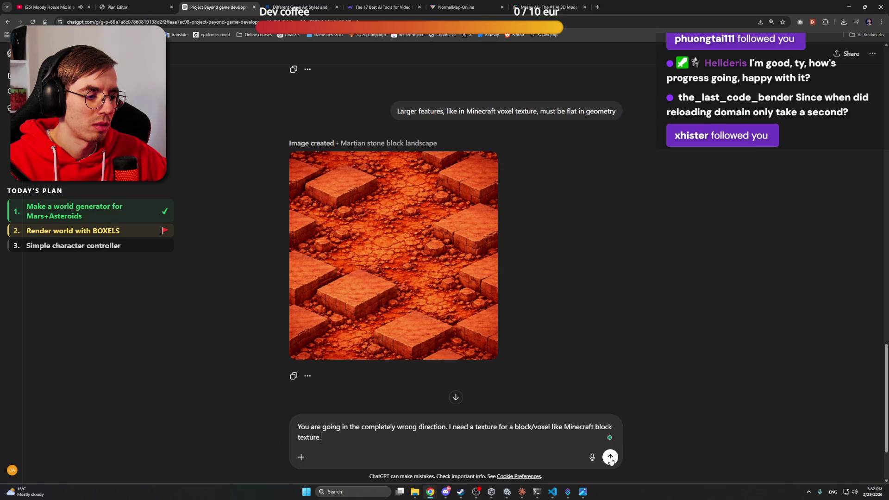
{"action": "type", "text": " Seaml"}
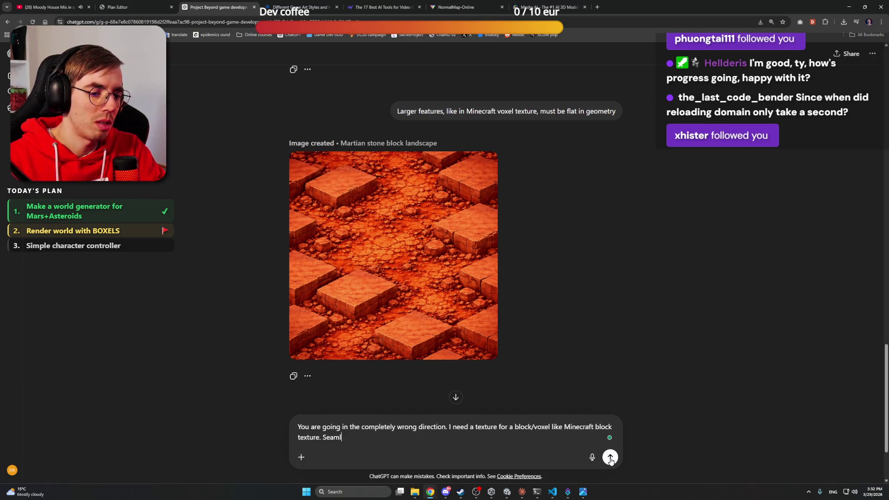
{"action": "type", "text": "ess sprite."}
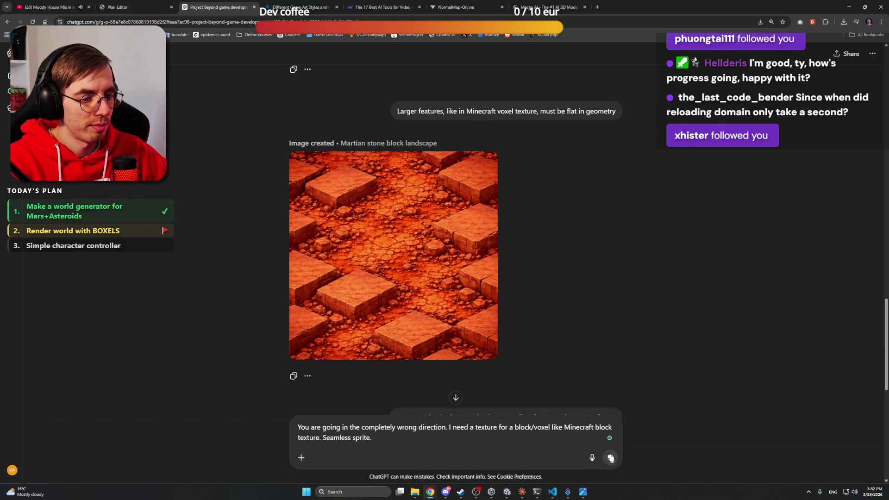
{"action": "left_click", "coordinate": [610, 457]}
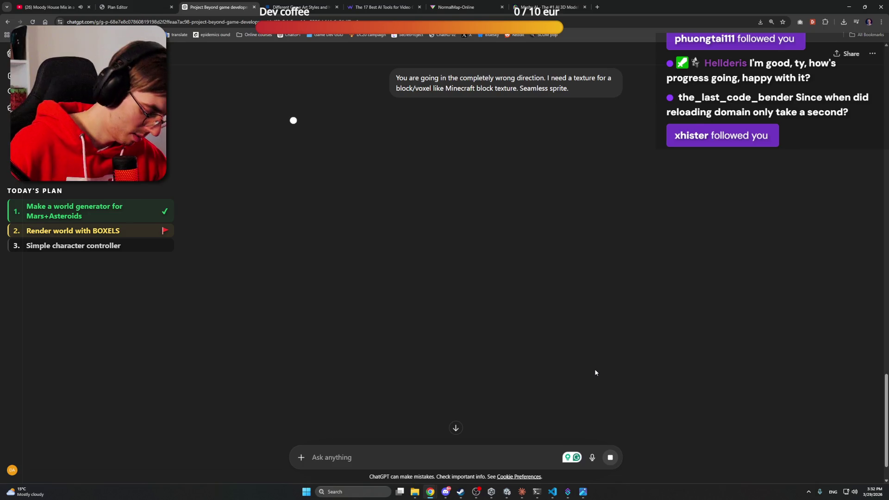
{"action": "left_click", "coordinate": [880, 4]}
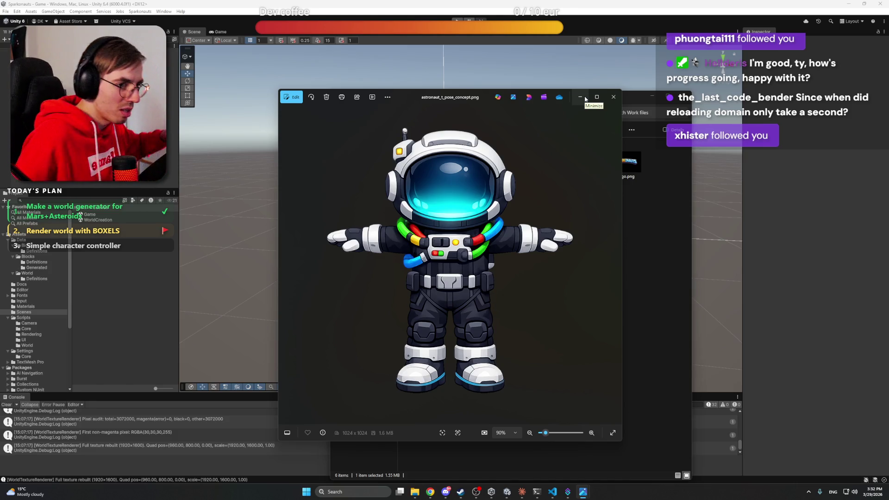
Minimize the Photos viewer and the Work files folder, then bring the Claude session forward
{"action": "left_click", "coordinate": [584, 97]}
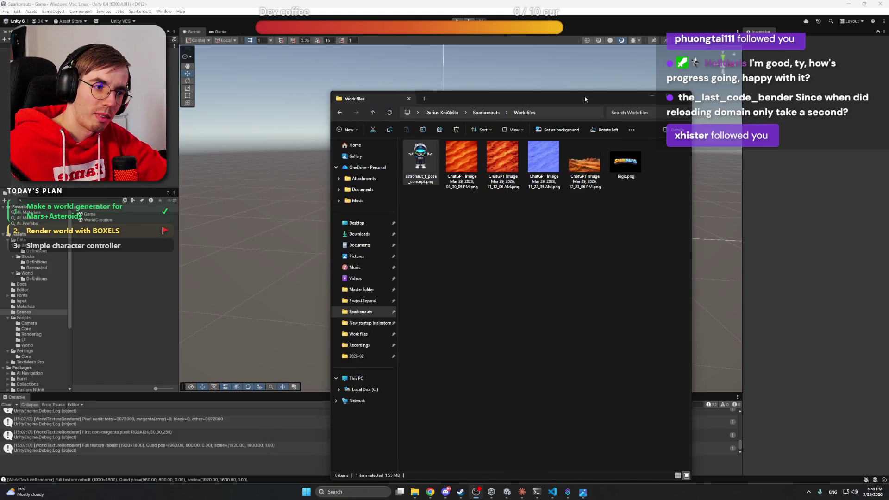
{"action": "left_click", "coordinate": [653, 98]}
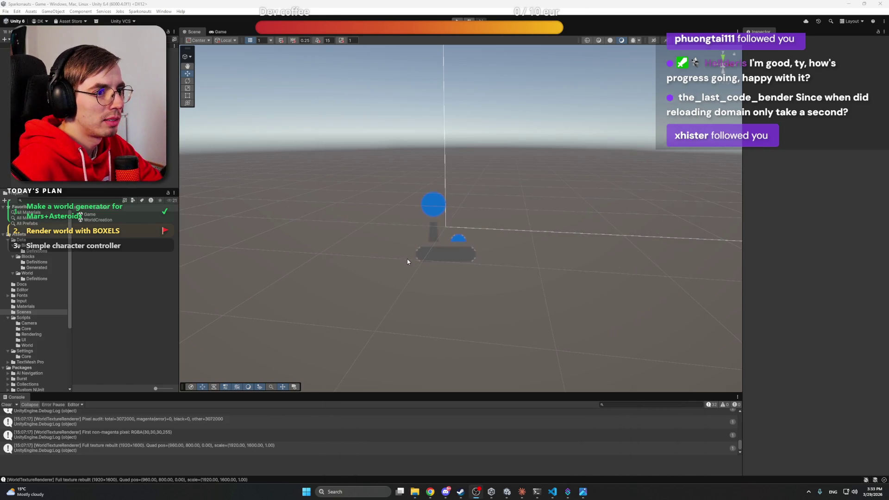
{"action": "left_click", "coordinate": [521, 492]}
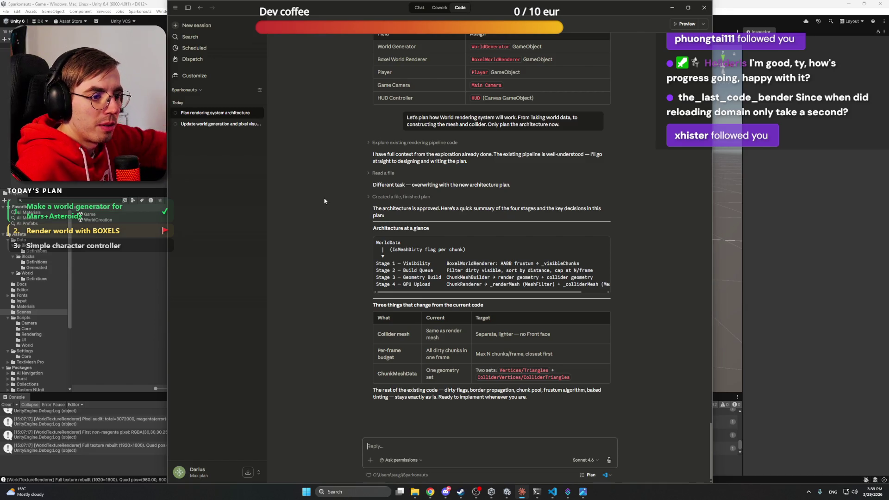
Send Claude 'Let's implement it' for the rendering plan, then switch to the ChatGPT Martian texture chat
{"action": "scroll", "coordinate": [324, 200], "scroll_direction": "up", "scroll_amount": 3}
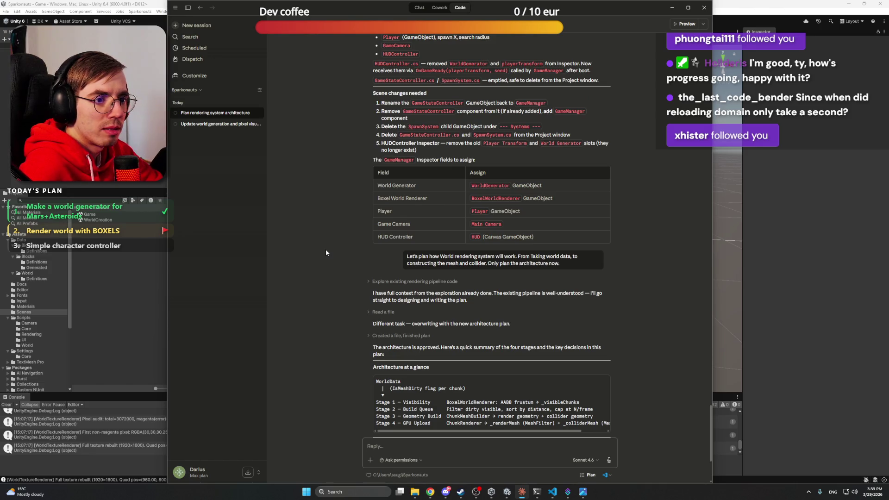
{"action": "scroll", "coordinate": [325, 250], "scroll_direction": "down", "scroll_amount": 3}
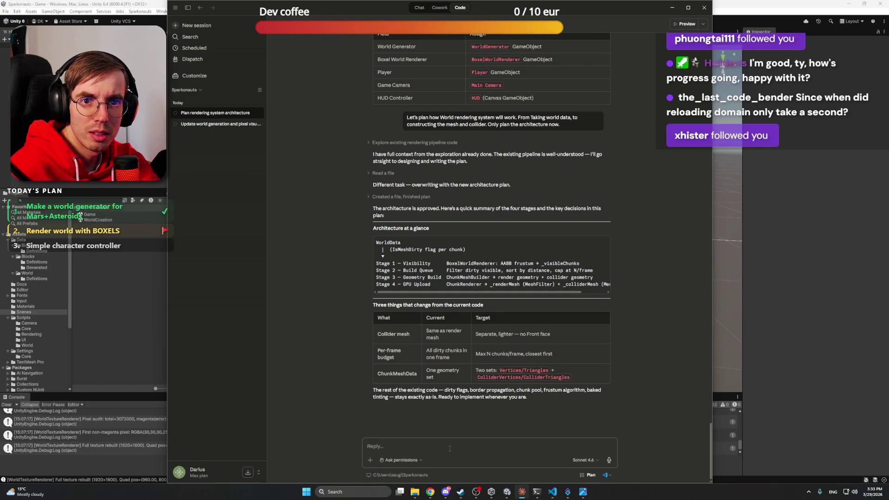
{"action": "type", "text": "Is"}
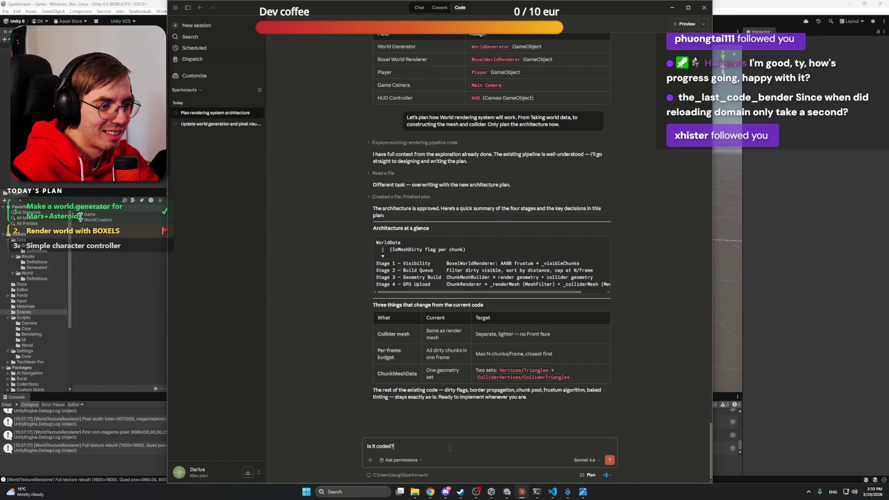
{"action": "key", "text": "BackSpace"}
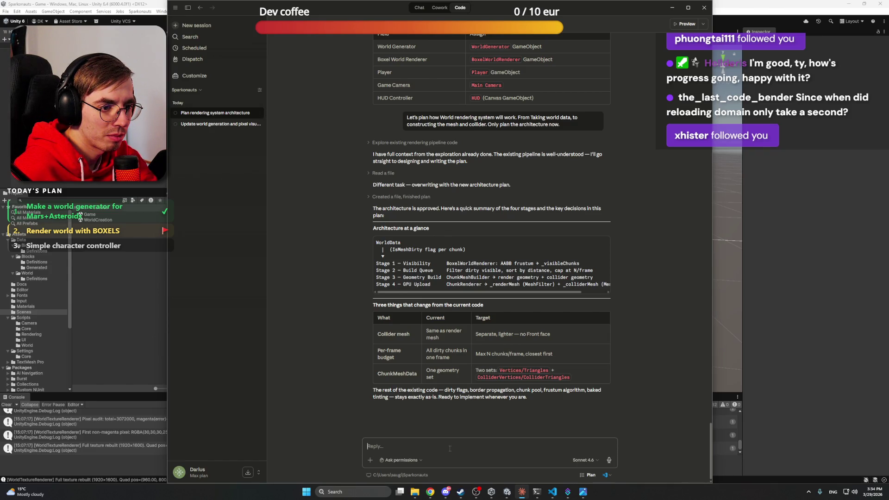
{"action": "type", "text": "L"}
{"action": "key", "text": "BackSpace"}
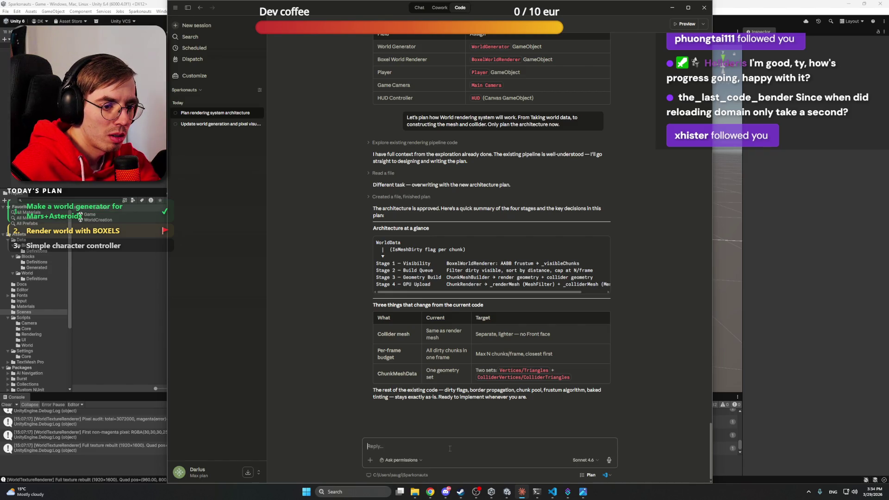
{"action": "type", "text": "Let's implement it"}
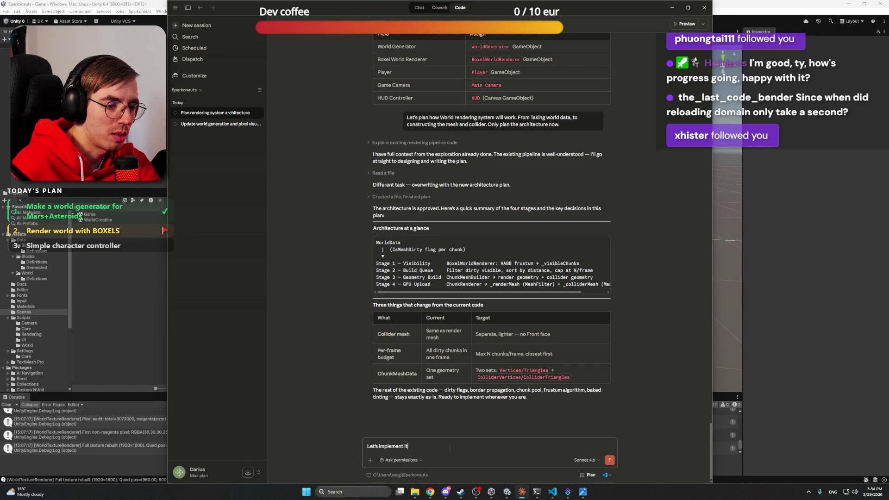
{"action": "key", "text": "Return"}
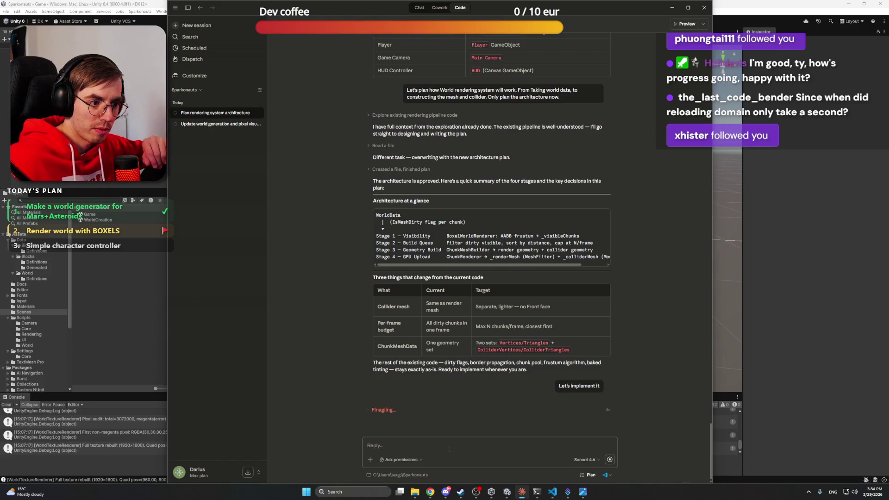
{"action": "left_click", "coordinate": [430, 491]}
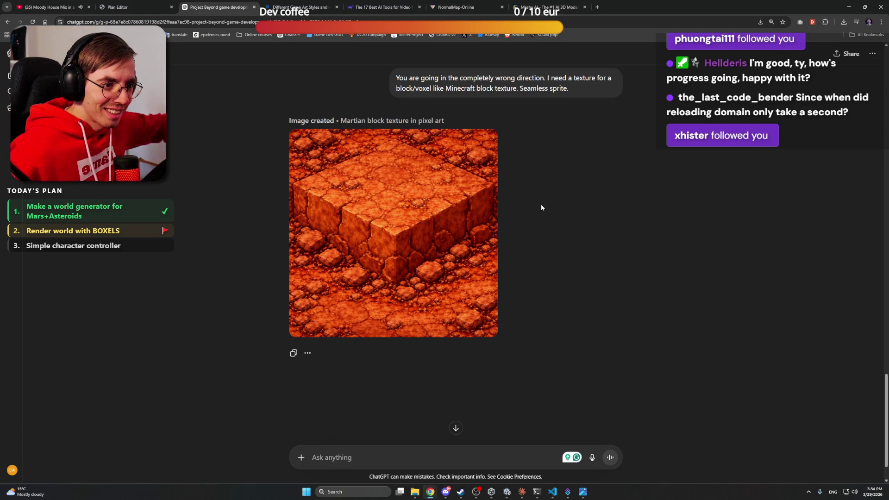
Search Google for '2D sprite AI generator' in a new tab
{"action": "left_click", "coordinate": [597, 7]}
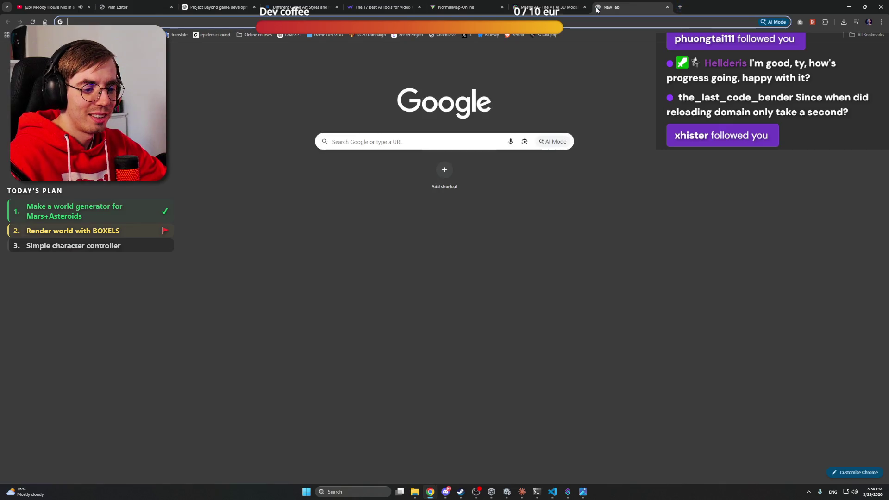
{"action": "type", "text": "2d"}
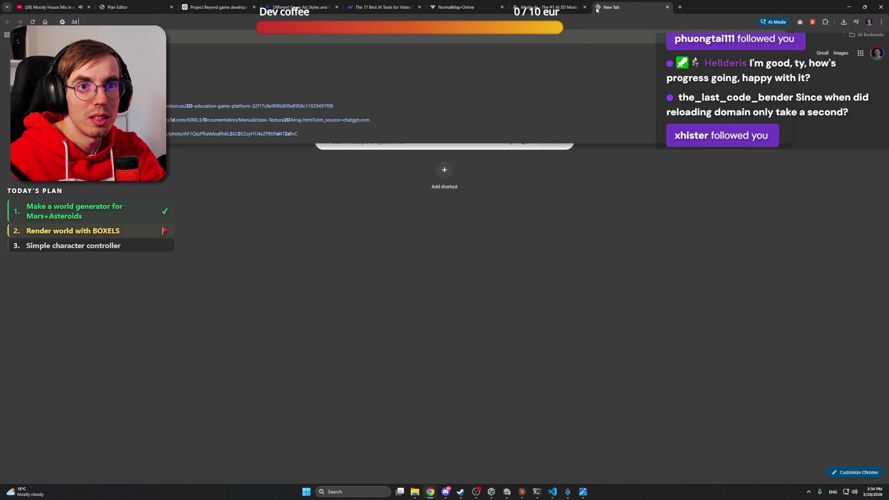
{"action": "key", "text": "BackSpace"}
{"action": "type", "text": "s"}
{"action": "key", "text": "BackSpace"}
{"action": "type", "text": "D sprite AI generator"}
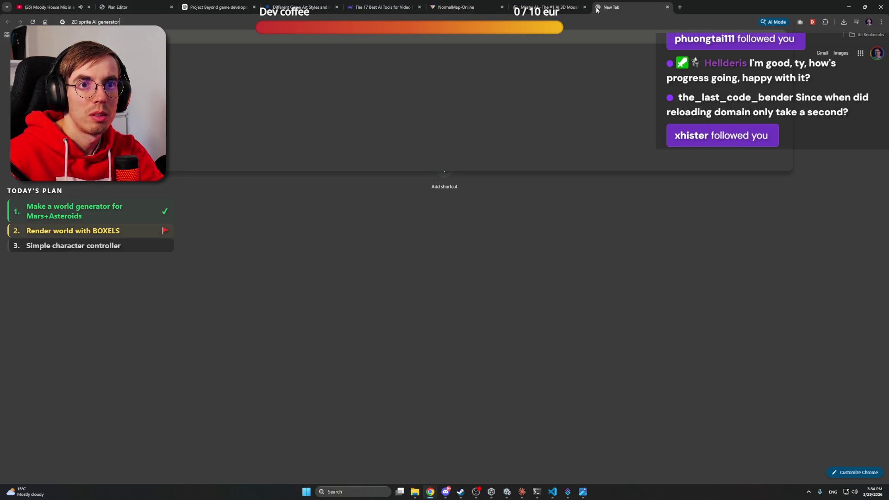
{"action": "key", "text": "Return"}
Browse the Meshy tab and a Reddit sprite-sheet thread, then open the PixelLab result
{"action": "left_click", "coordinate": [551, 7]}
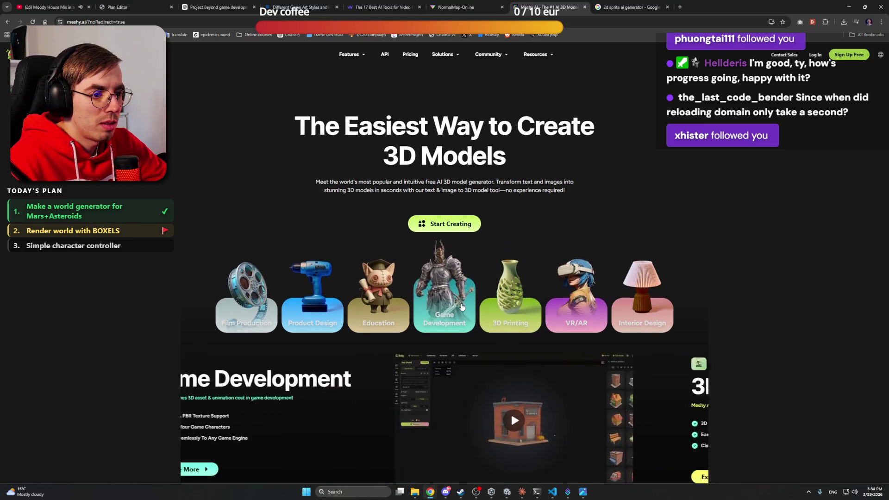
{"action": "scroll", "coordinate": [462, 307], "scroll_direction": "down", "scroll_amount": 4}
{"action": "scroll", "coordinate": [461, 306], "scroll_direction": "down", "scroll_amount": 6}
{"action": "scroll", "coordinate": [462, 307], "scroll_direction": "down", "scroll_amount": 5}
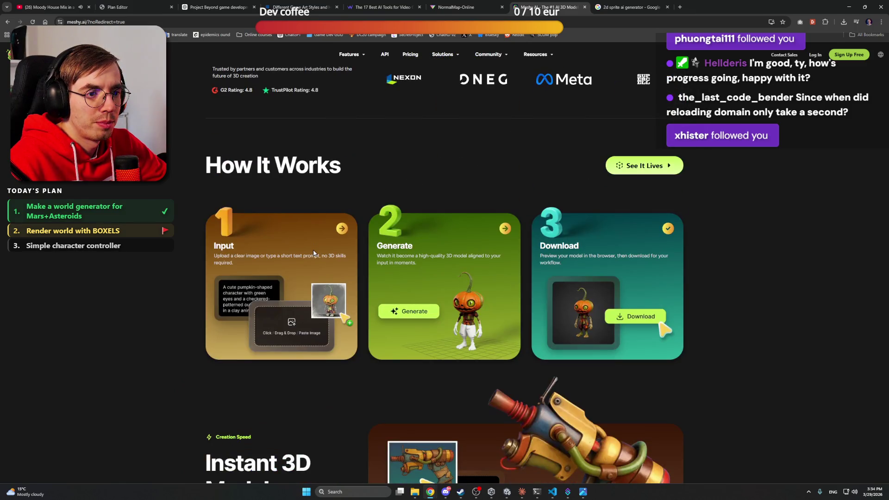
{"action": "scroll", "coordinate": [171, 258], "scroll_direction": "down", "scroll_amount": 14}
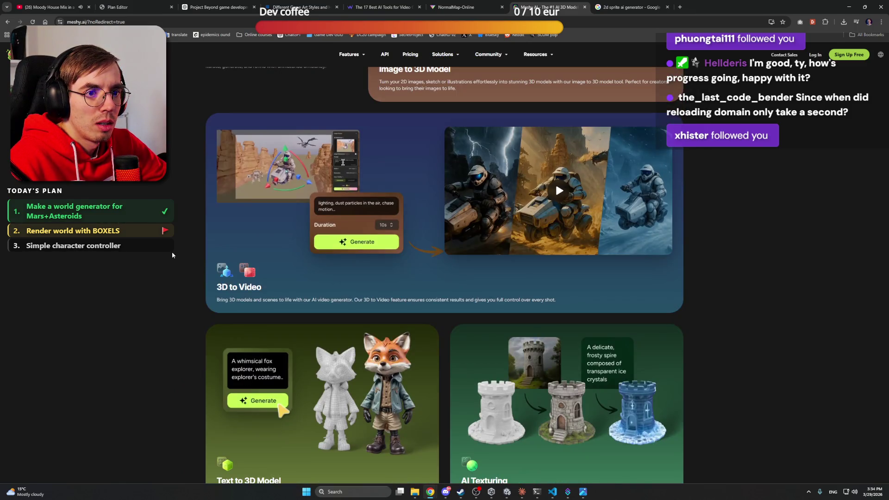
{"action": "scroll", "coordinate": [171, 252], "scroll_direction": "down", "scroll_amount": 4}
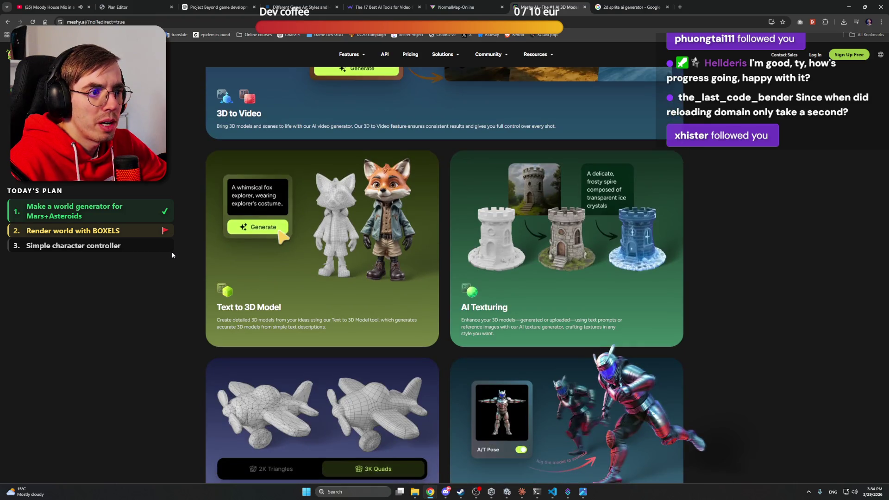
{"action": "scroll", "coordinate": [172, 253], "scroll_direction": "down", "scroll_amount": 2}
{"action": "scroll", "coordinate": [172, 254], "scroll_direction": "down", "scroll_amount": 7}
{"action": "key", "text": "ctrl+Tab"}
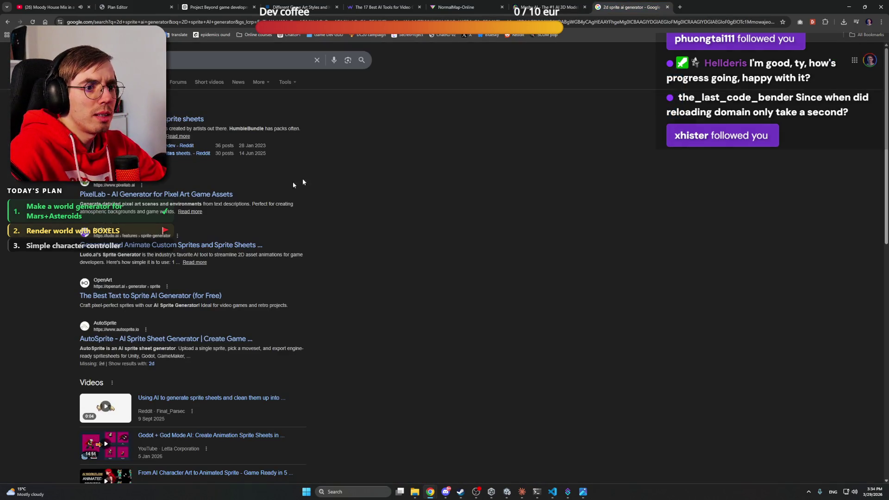
{"action": "left_click", "coordinate": [192, 119]}
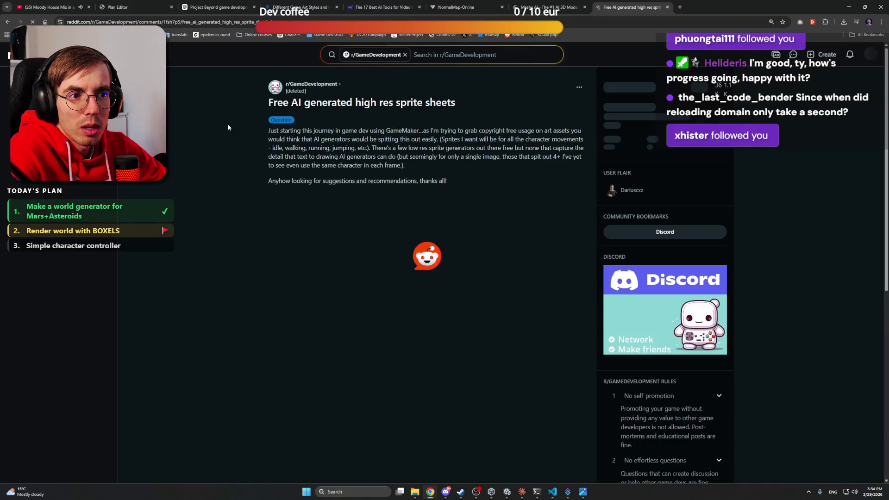
{"action": "key", "text": "alt+Left"}
{"action": "left_click", "coordinate": [189, 195]}
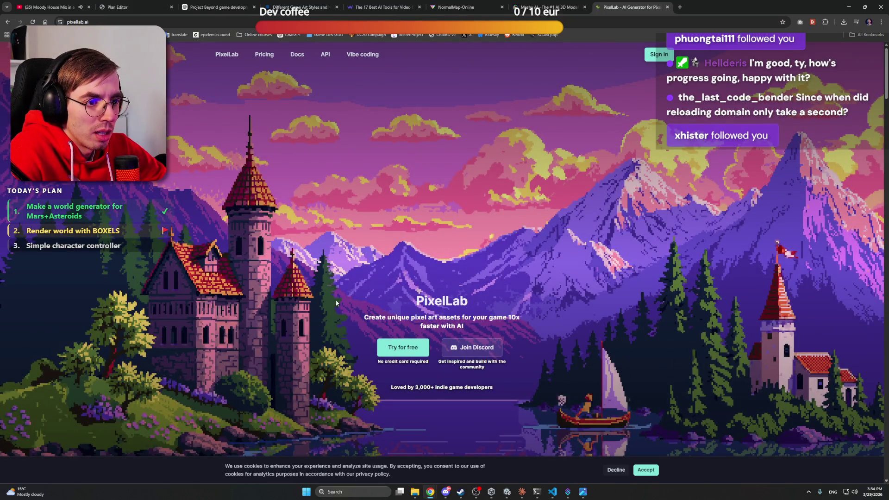
Sign in to PixelLab to reach the page offering Simple Creator, Character Creator and Pixelorama
{"action": "scroll", "coordinate": [339, 303], "scroll_direction": "down", "scroll_amount": 2}
{"action": "left_click", "coordinate": [403, 244]}
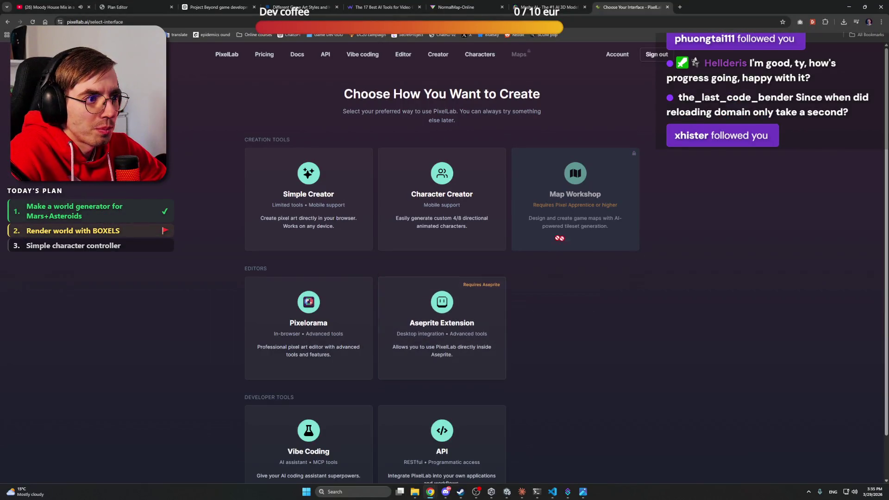
{"action": "scroll", "coordinate": [571, 311], "scroll_direction": "down", "scroll_amount": 1}
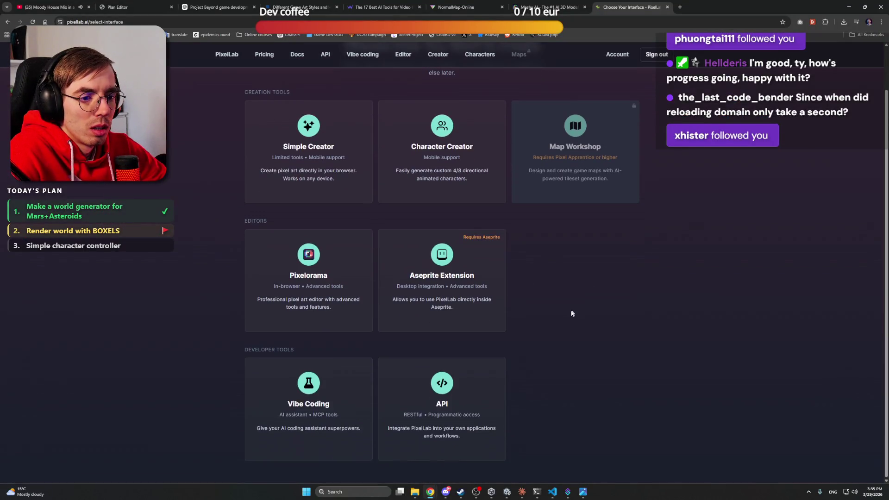
{"action": "scroll", "coordinate": [354, 180], "scroll_direction": "up", "scroll_amount": 1}
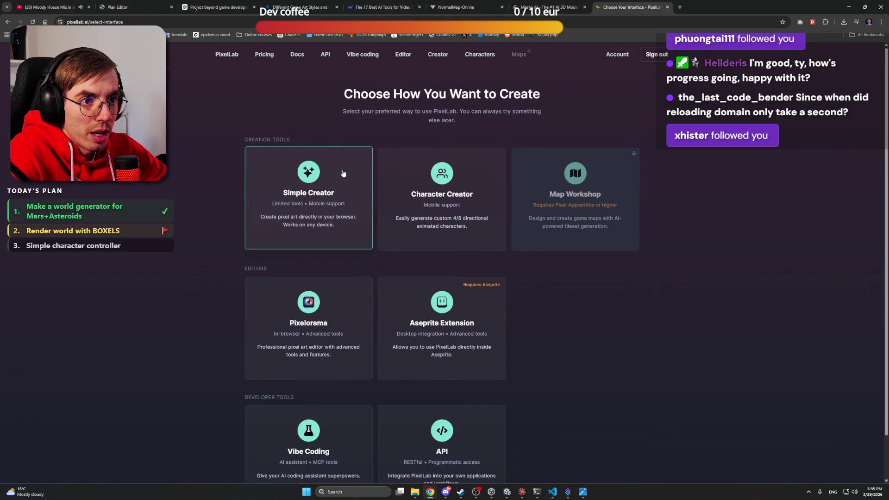